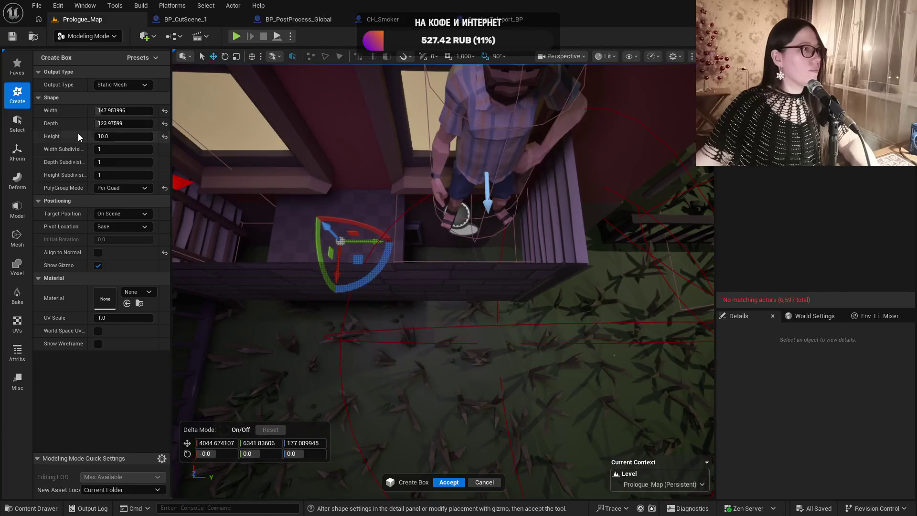
- Set the Create Box depth to about 124 and width to about 332, undoing an overlong first try
drag(120, 123, 143, 124)
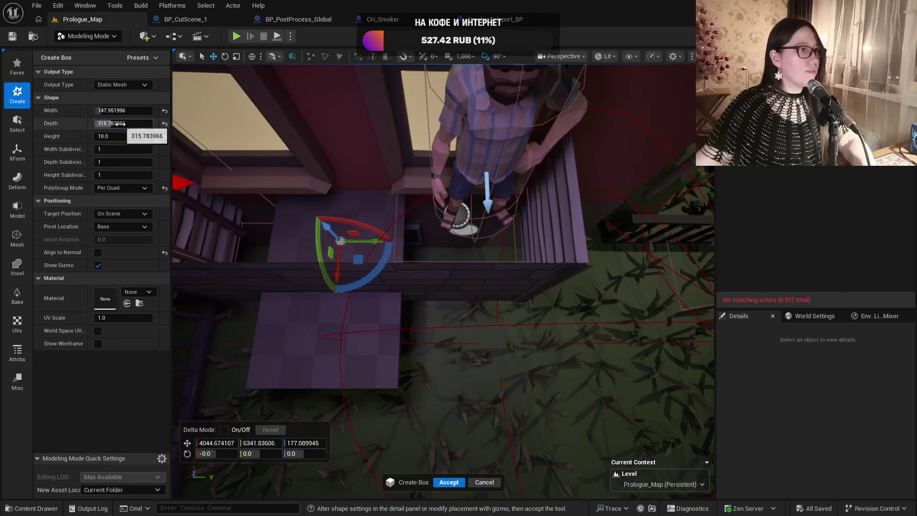
key(ctrl+z)
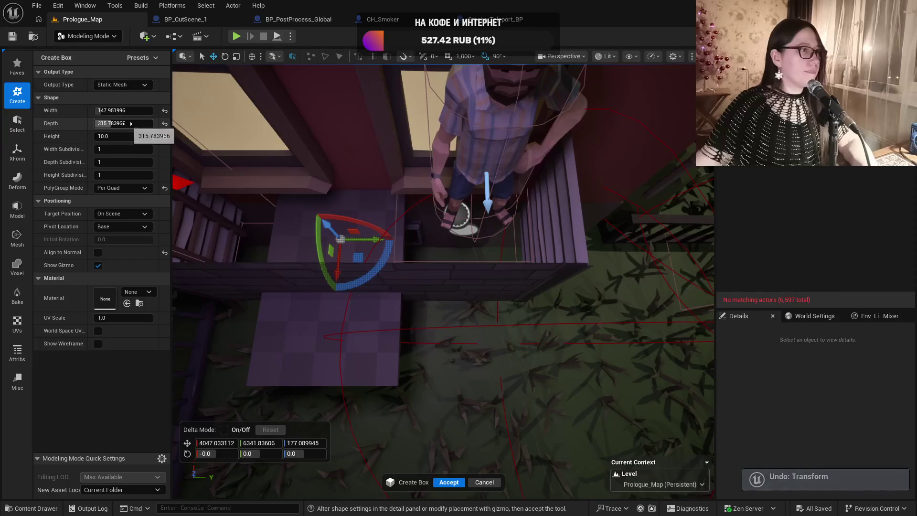
key(ctrl+z)
drag(430, 287, 525, 248)
mouse_move(275, 165)
mouse_down()
mouse_move(296, 176)
mouse_move(275, 165)
mouse_up()
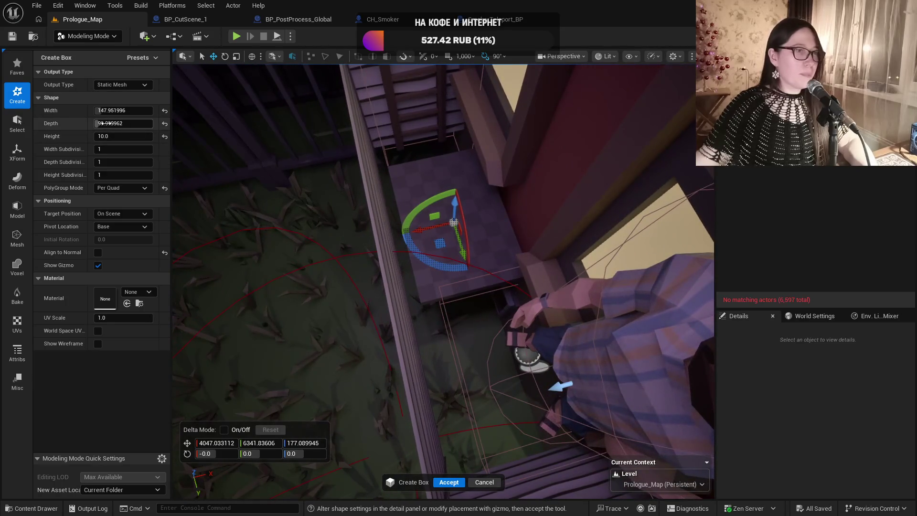
drag(102, 123, 114, 123)
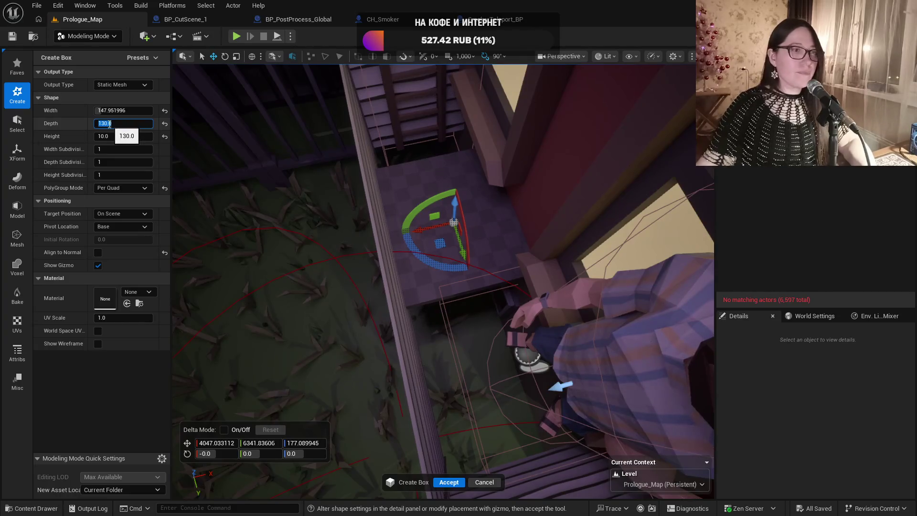
drag(113, 111, 139, 110)
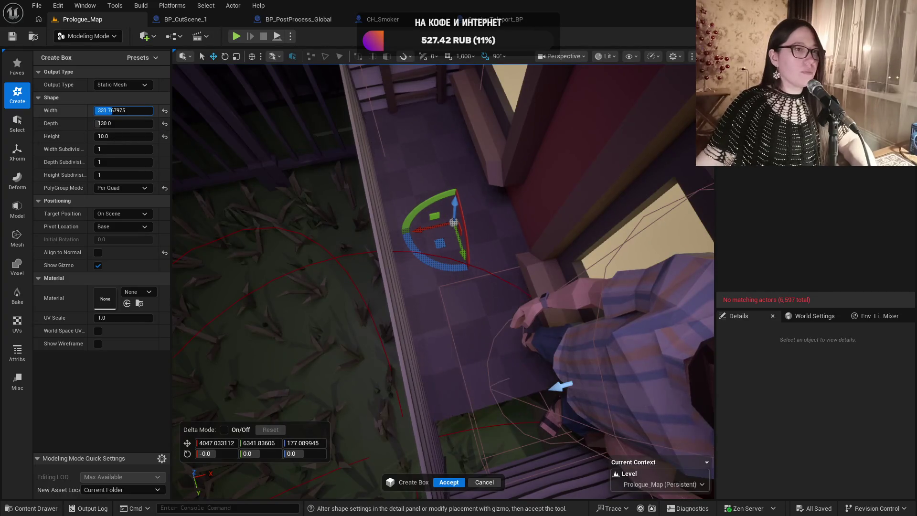
- Refine the box width over the balcony and accept the 360 × 130 × 10 box mesh
mouse_move(354, 157)
mouse_down()
mouse_move(436, 167)
mouse_move(490, 187)
mouse_move(468, 210)
mouse_move(481, 195)
mouse_up()
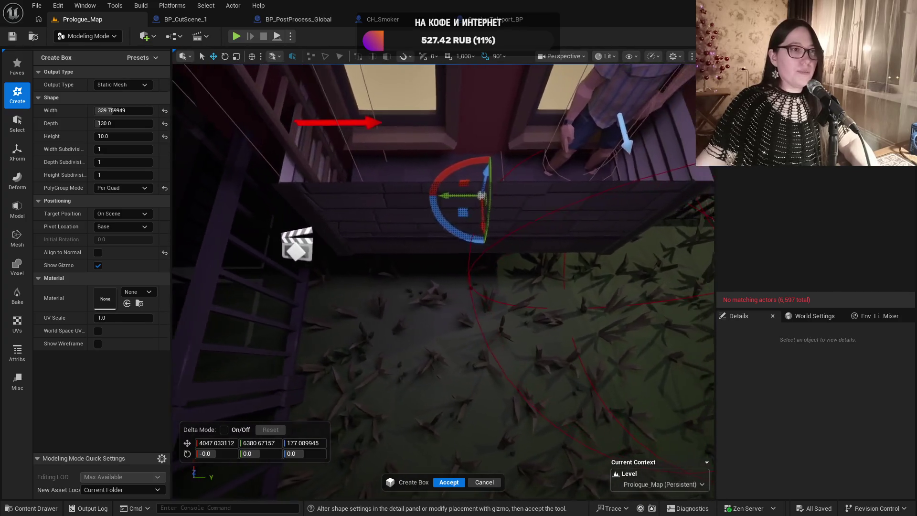
mouse_move(256, 154)
mouse_down()
mouse_move(256, 144)
mouse_move(256, 153)
mouse_up()
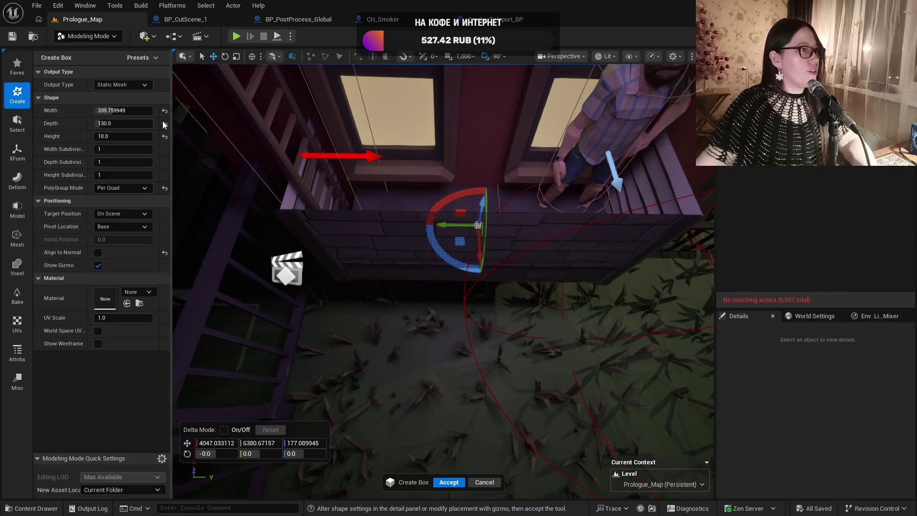
drag(196, 158, 196, 150)
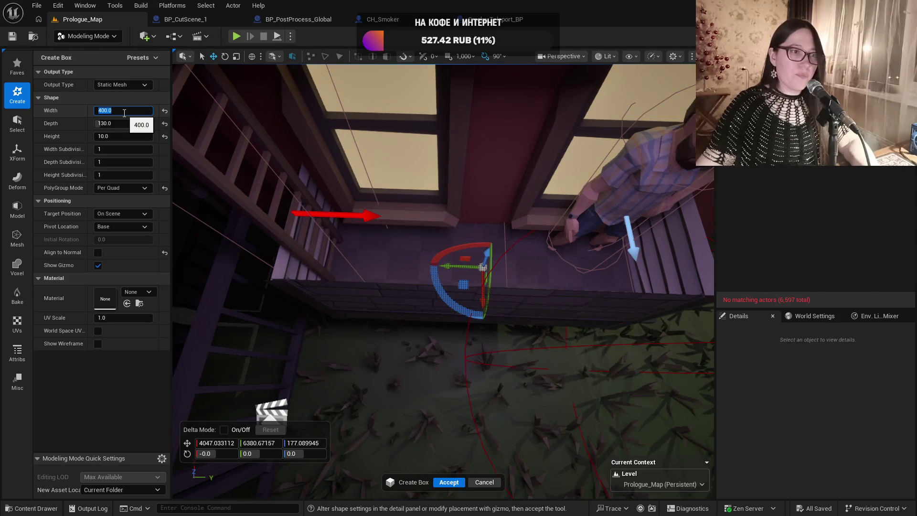
drag(444, 277, 353, 286)
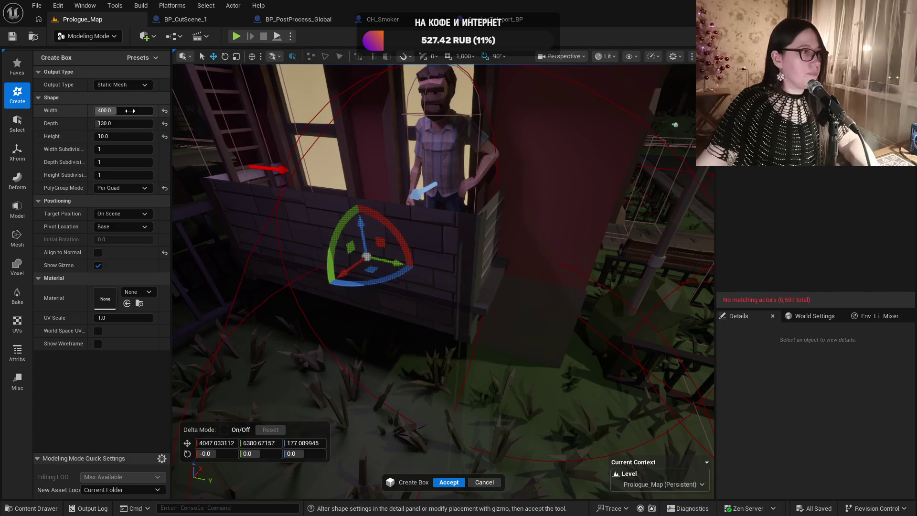
text(320.080017)
mouse_move(335, 286)
mouse_down()
mouse_move(311, 300)
mouse_move(266, 169)
mouse_up()
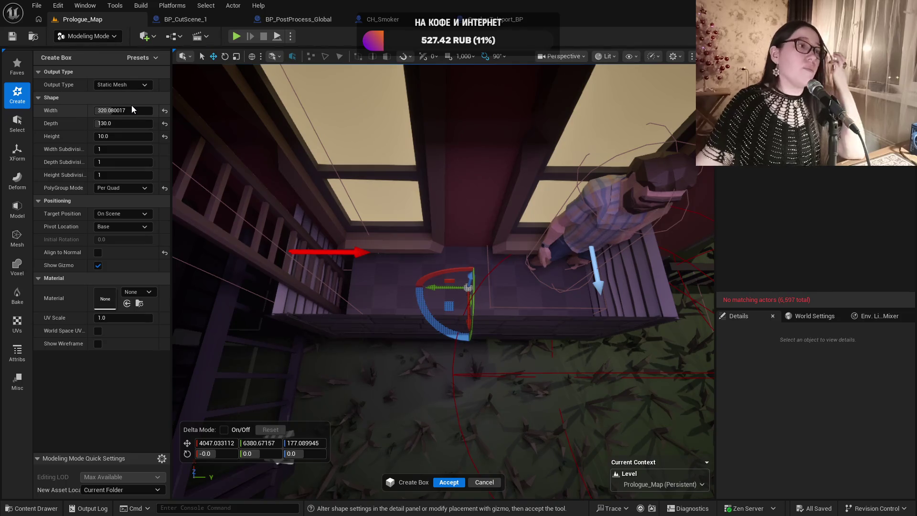
drag(131, 105, 134, 105)
text(360)
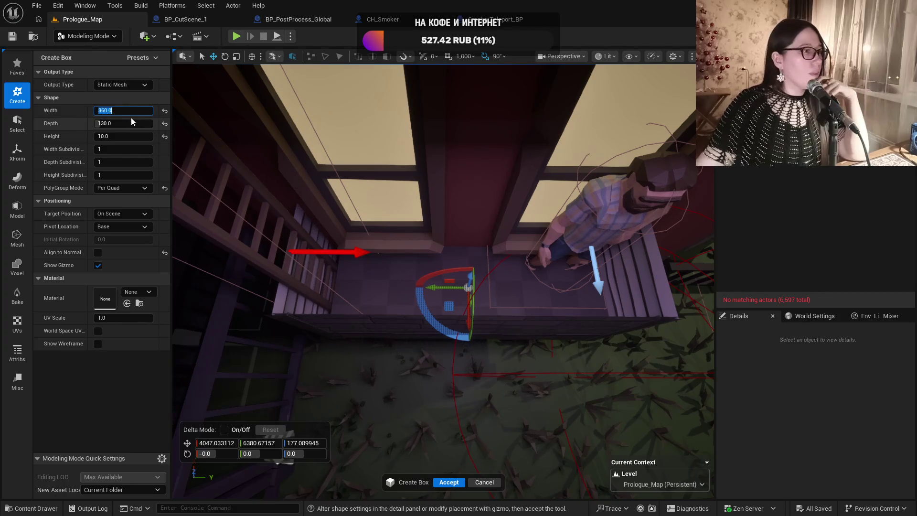
click(449, 482)
click(17, 209)
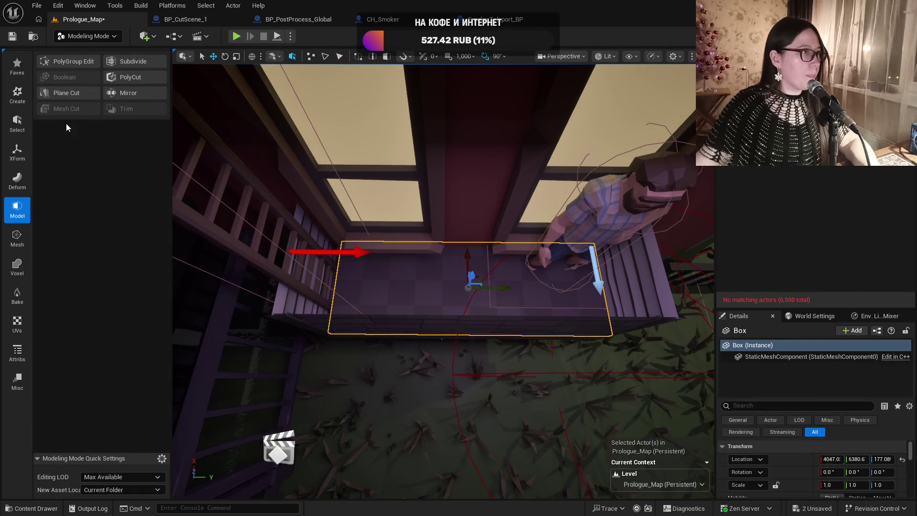
- Shift the box's long edge about 63 units along X with PolyGroup Edit and accept
click(59, 65)
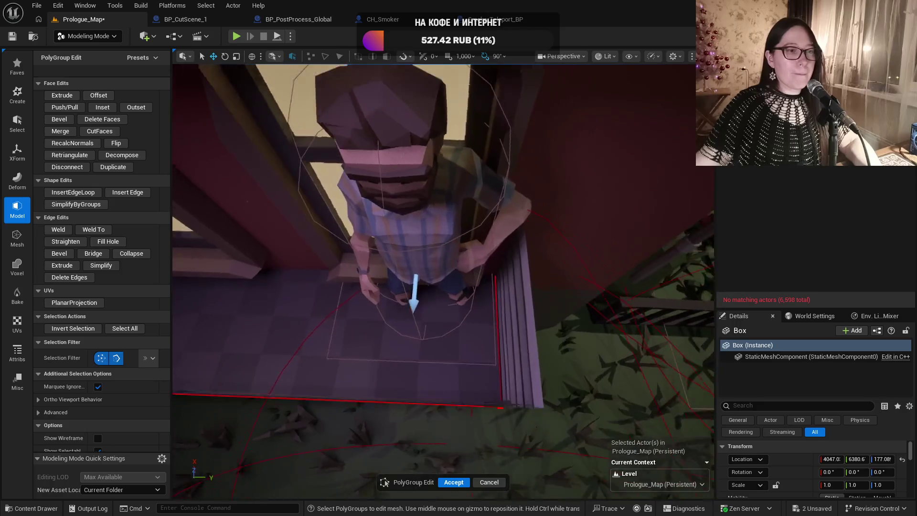
click(571, 301)
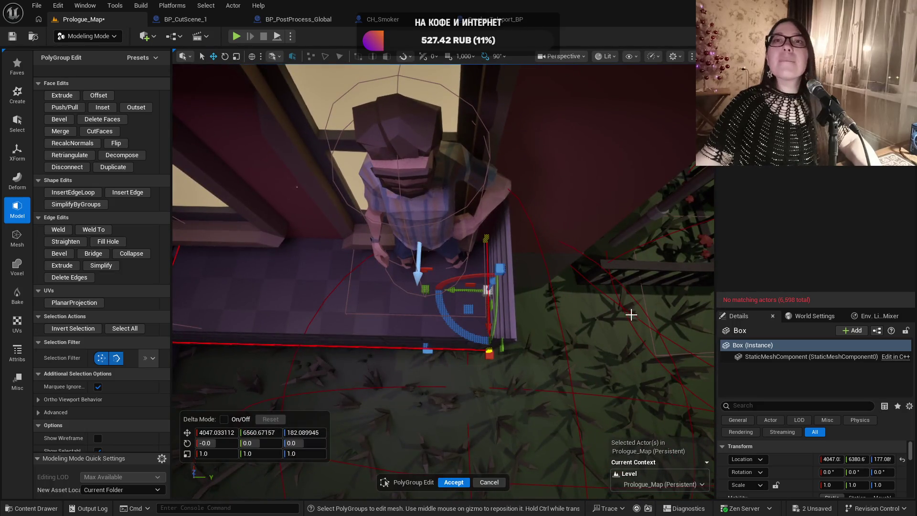
key(f)
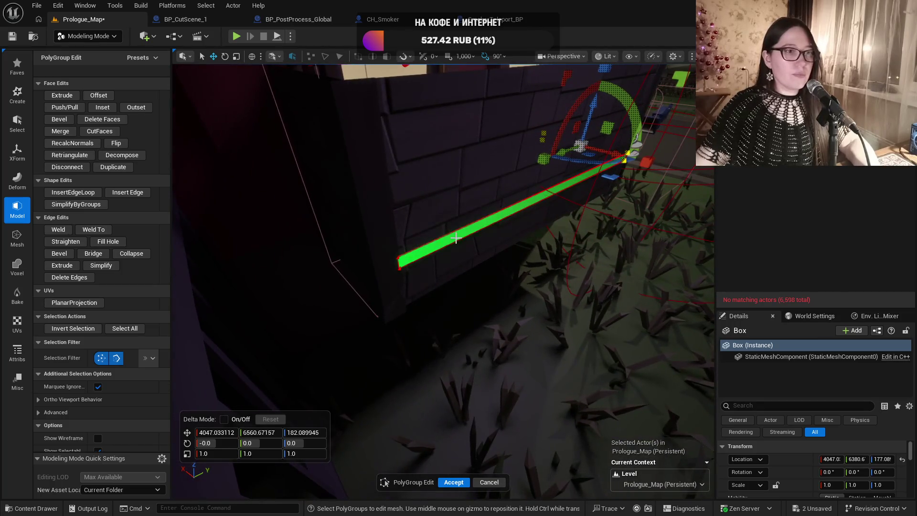
click(456, 238)
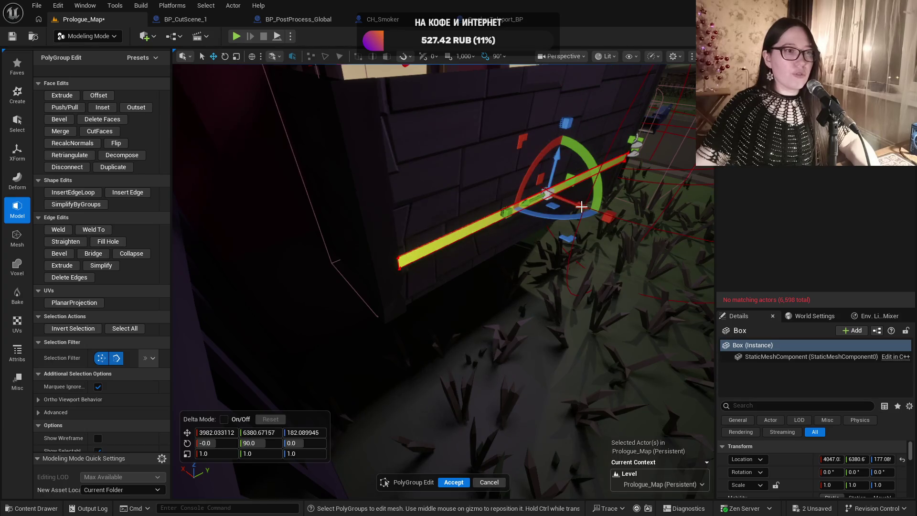
drag(581, 206, 580, 207)
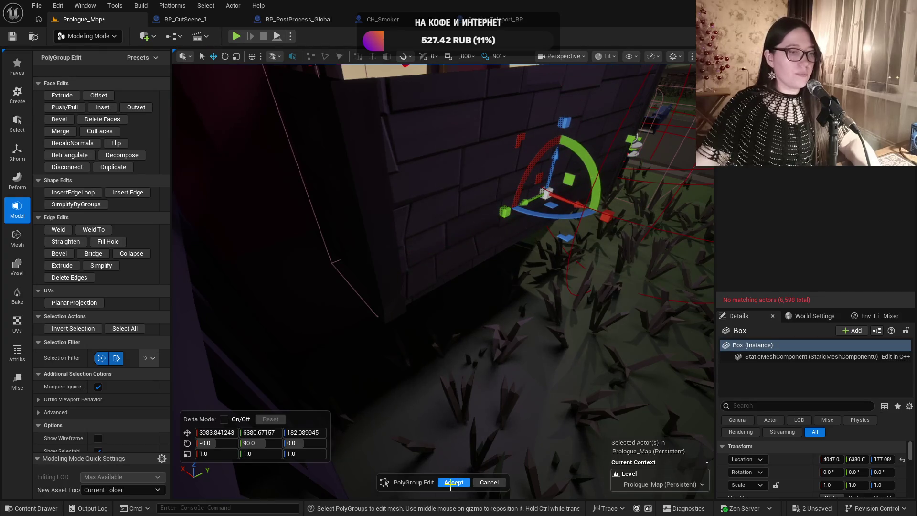
click(453, 482)
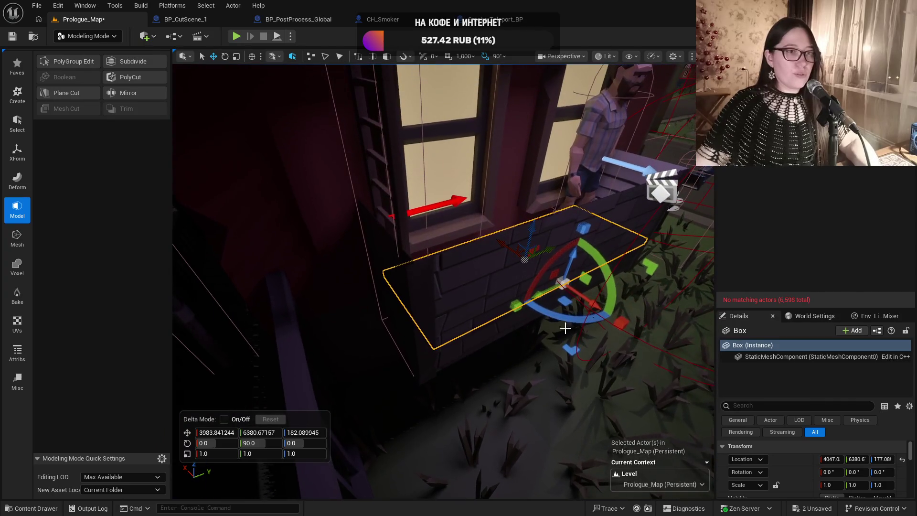
click(548, 374)
click(456, 344)
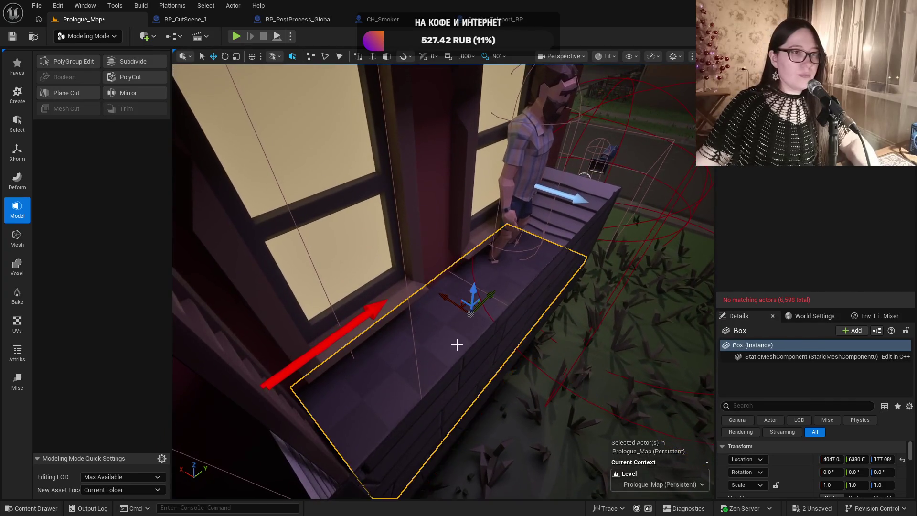
- Save Prologue_Map with the balcony box in place and start a Play-in-Editor session
mouse_move(493, 261)
mouse_down()
mouse_move(462, 264)
mouse_move(463, 256)
mouse_move(463, 267)
mouse_move(463, 256)
mouse_up()
drag(202, 177, 202, 177)
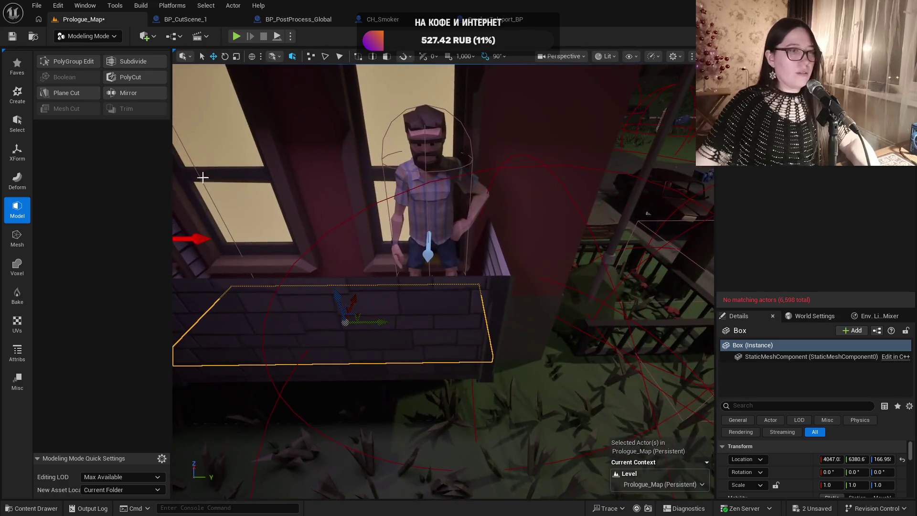
click(5, 37)
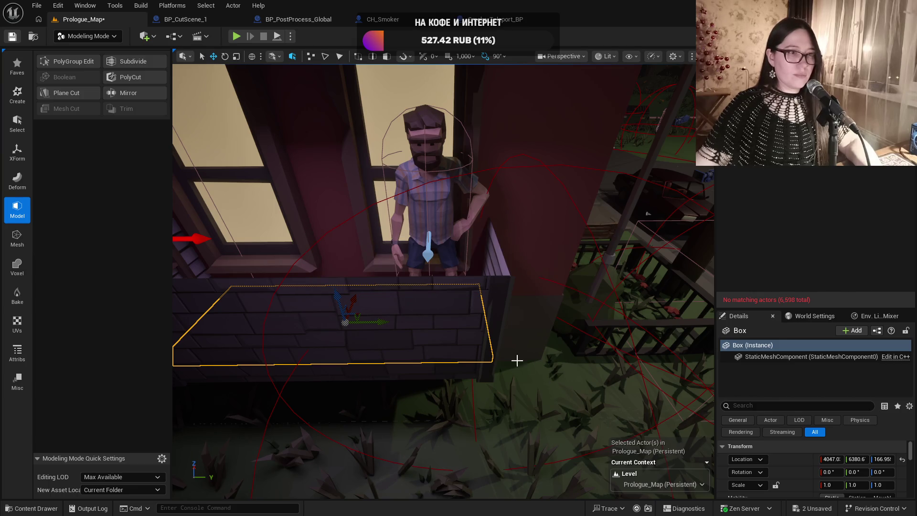
mouse_move(444, 287)
mouse_down()
mouse_move(348, 286)
mouse_move(406, 249)
mouse_up()
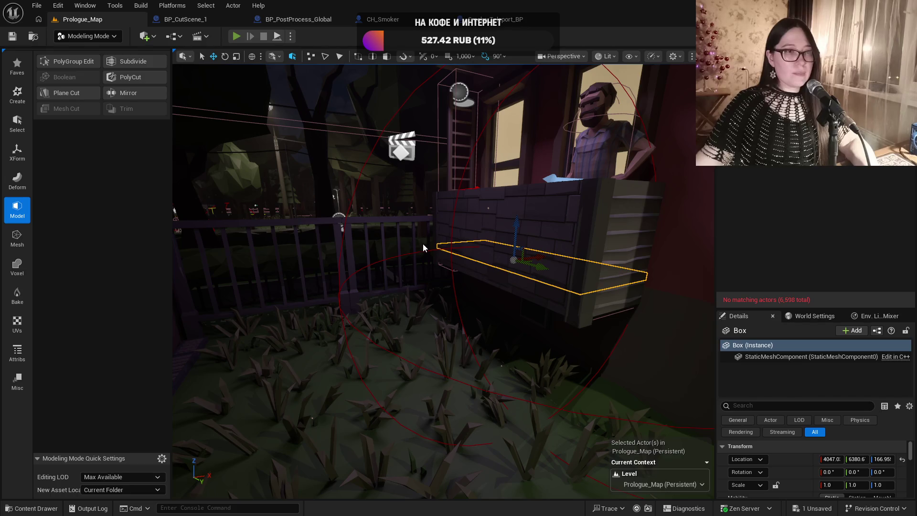
key(alt+p)
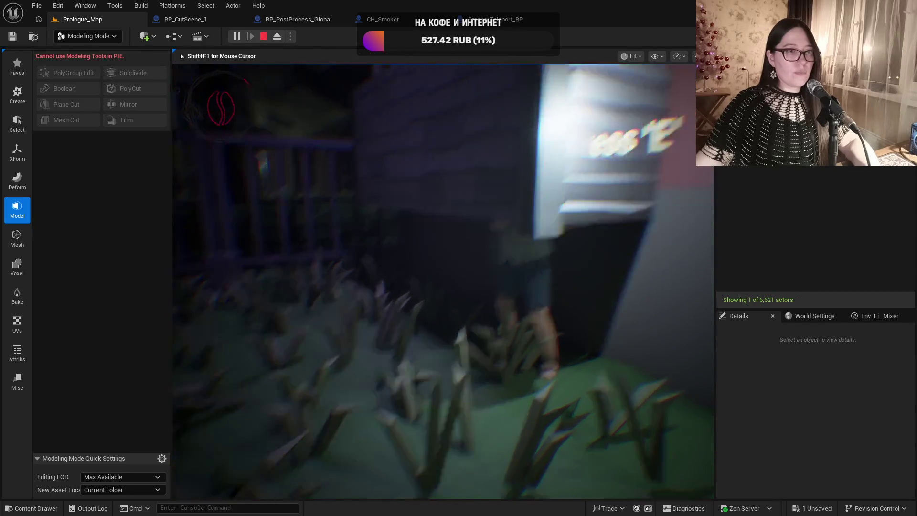
- Trigger the GET SOME COFFEE thought in play, stop, and reselect CH_Smoker and the Box
key(e)
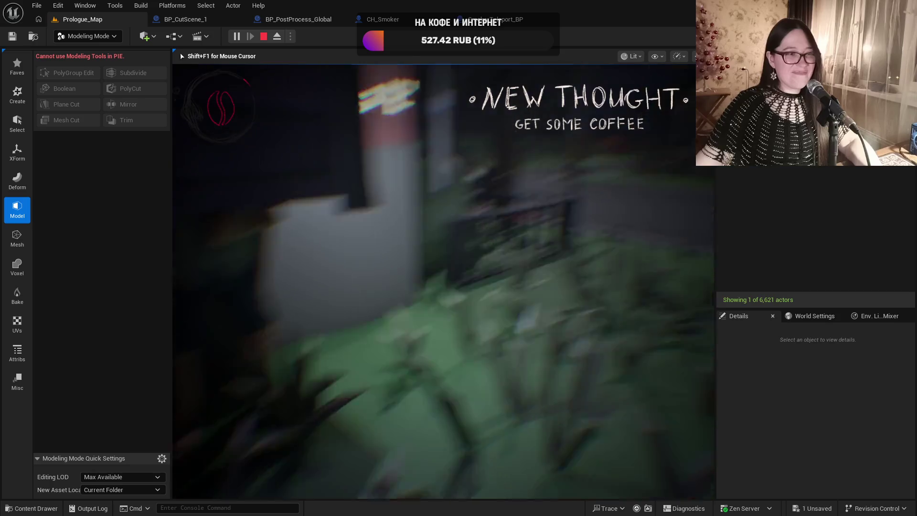
key(Escape)
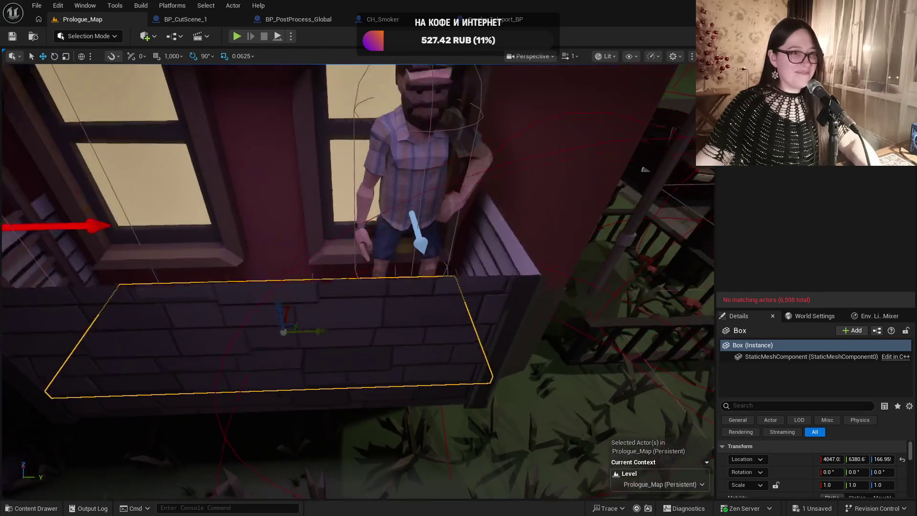
click(416, 215)
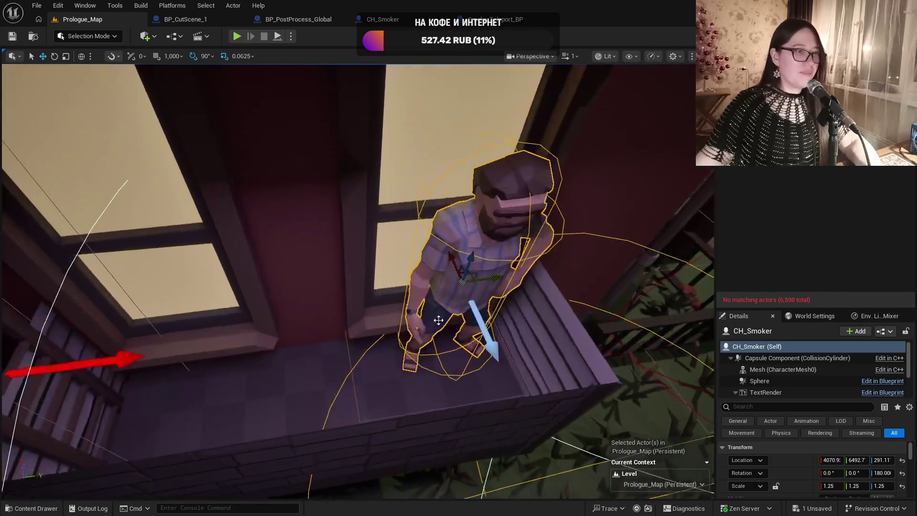
click(313, 381)
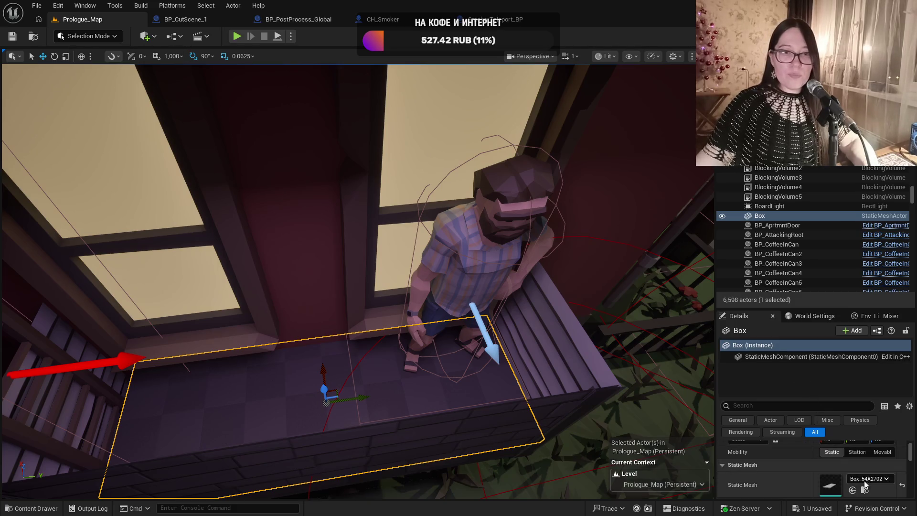
- Set the Box_54A27024 mesh's Collision Complexity to Use Complex Collision As Simple
key(ctrl+space)
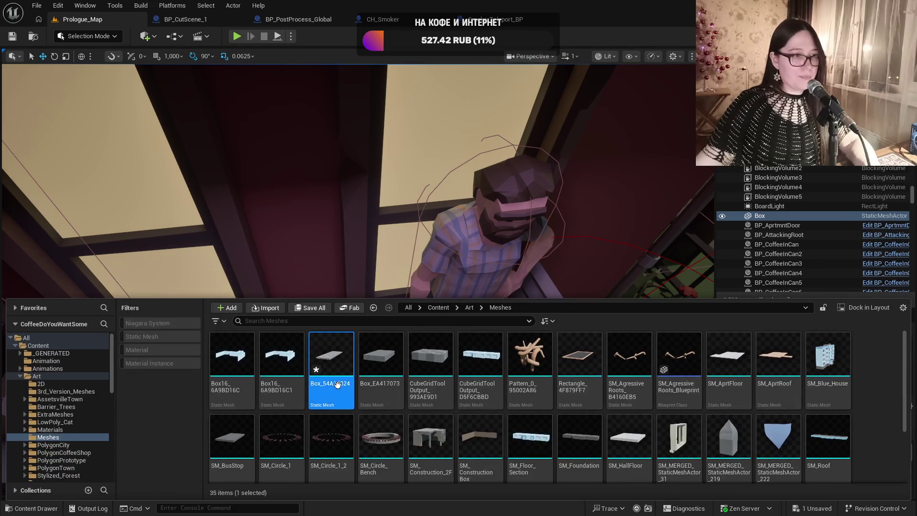
double_click(337, 385)
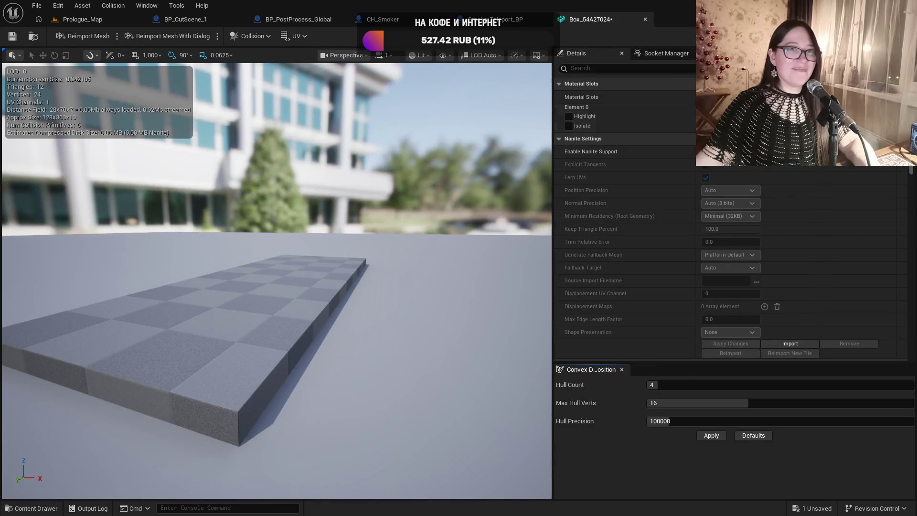
click(689, 70)
text(collision)
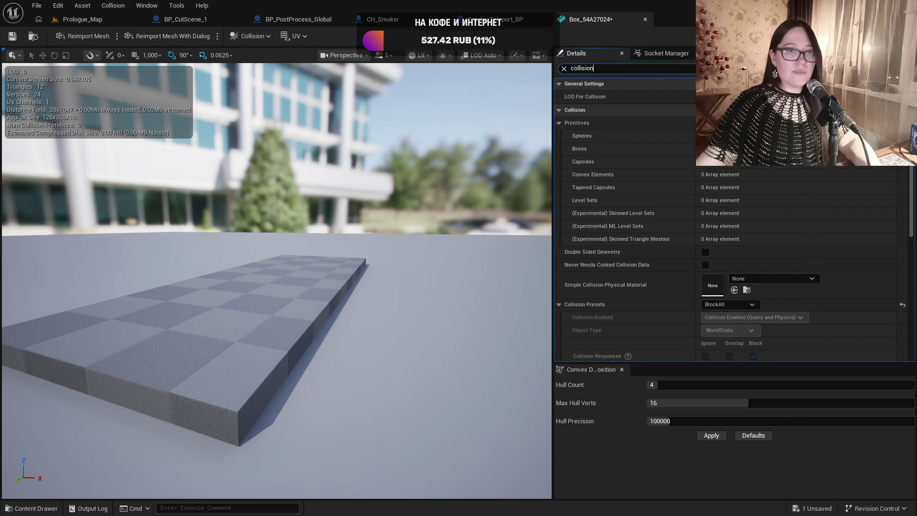
scroll(750, 216, down, 3)
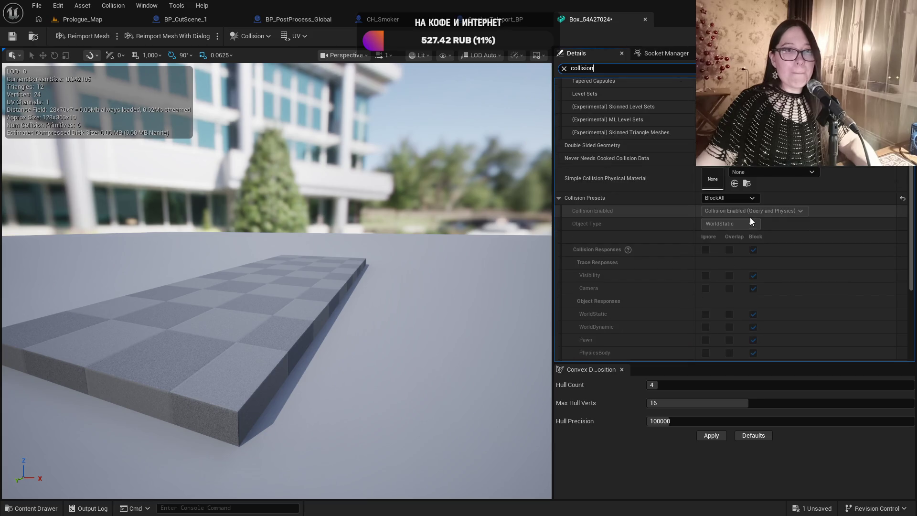
scroll(750, 222, down, 3)
click(732, 282)
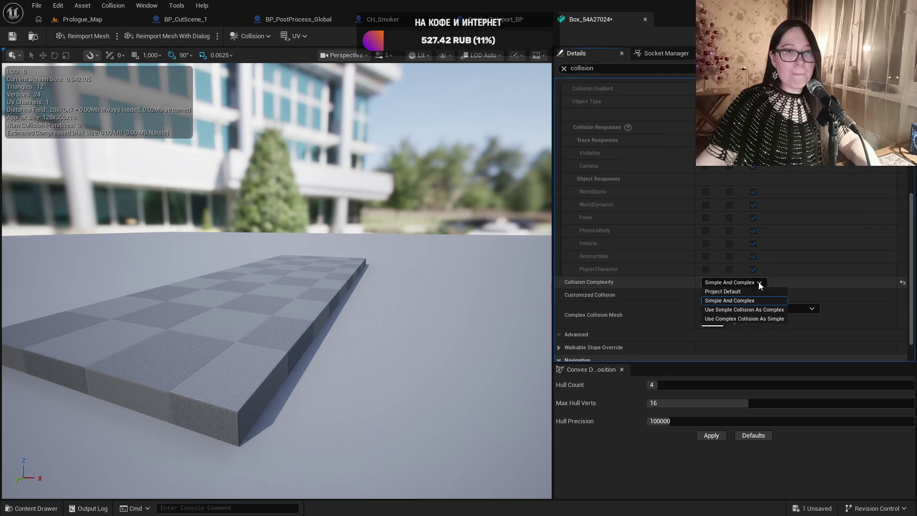
click(756, 318)
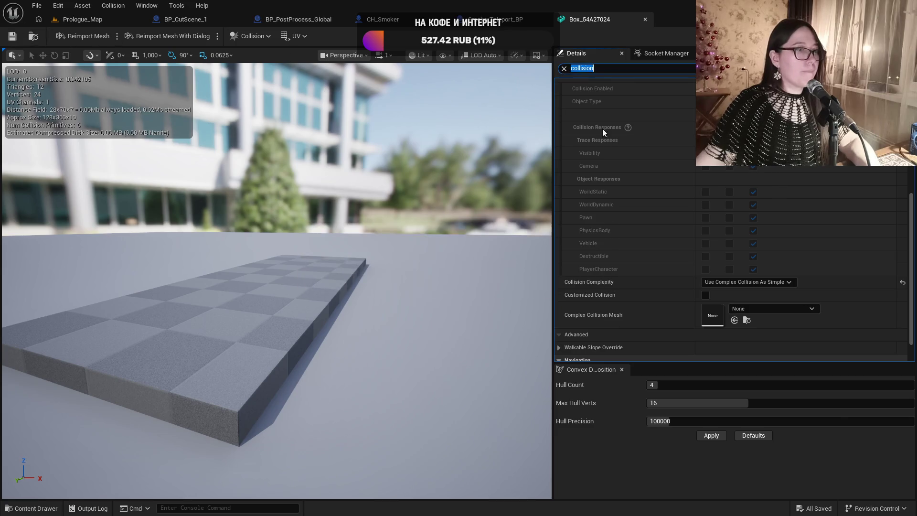
click(645, 19)
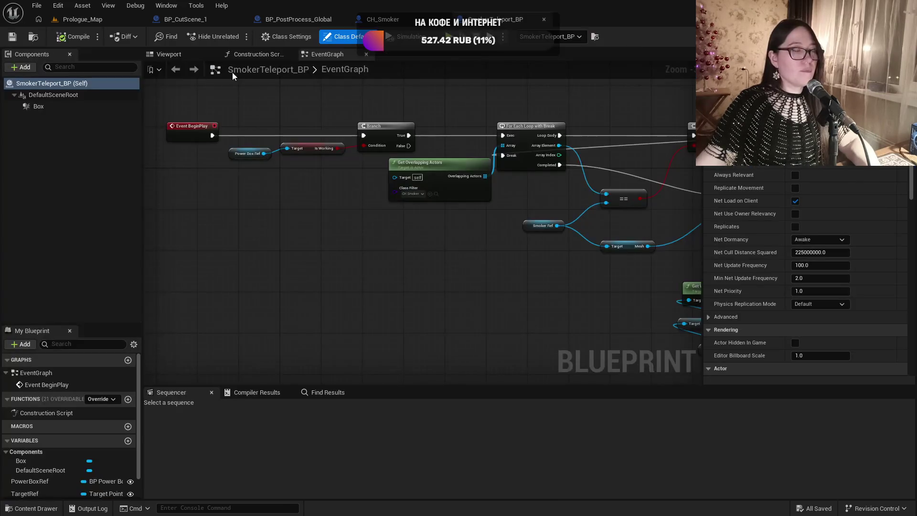
- Switch back to the Prologue_Map level and orbit the view around the Box
click(81, 7)
click(58, 21)
mouse_move(351, 129)
mouse_down()
mouse_move(267, 109)
mouse_move(249, 96)
mouse_up()
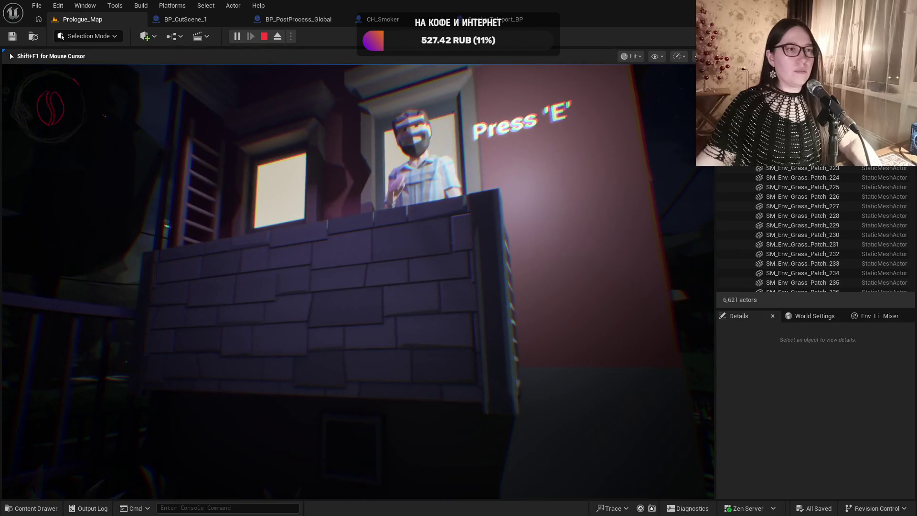
- Talk to the Smoker, ask to borrow his ladder, and stop after his coffee-energy reply
key(e)
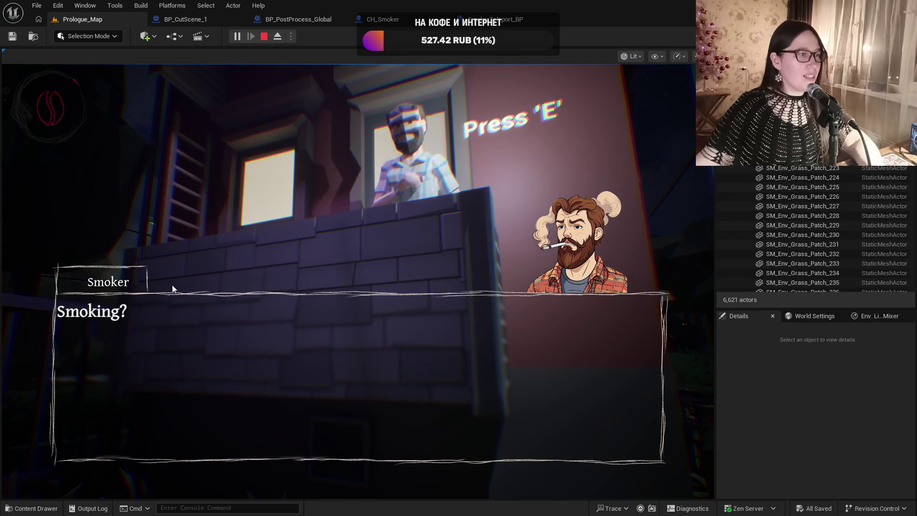
click(100, 318)
click(88, 411)
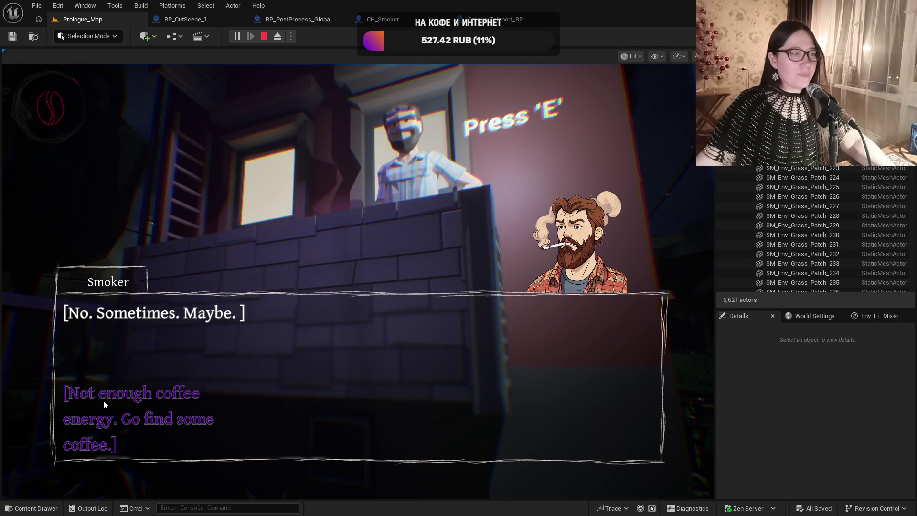
key(Escape)
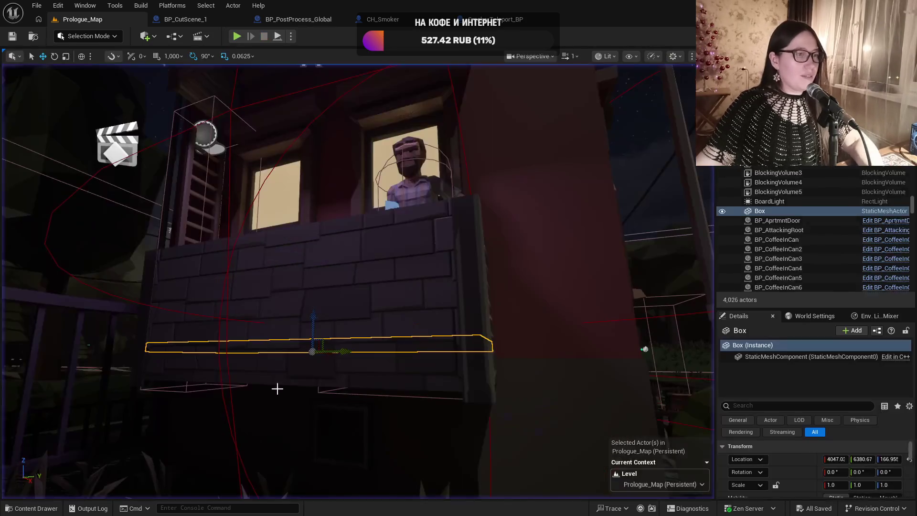
- Frame the balcony Box from below and run a quick playtest of the balcony
key(f)
drag(340, 354, 340, 354)
mouse_move(376, 192)
mouse_down()
mouse_move(359, 180)
mouse_move(358, 210)
mouse_up()
drag(401, 182, 400, 181)
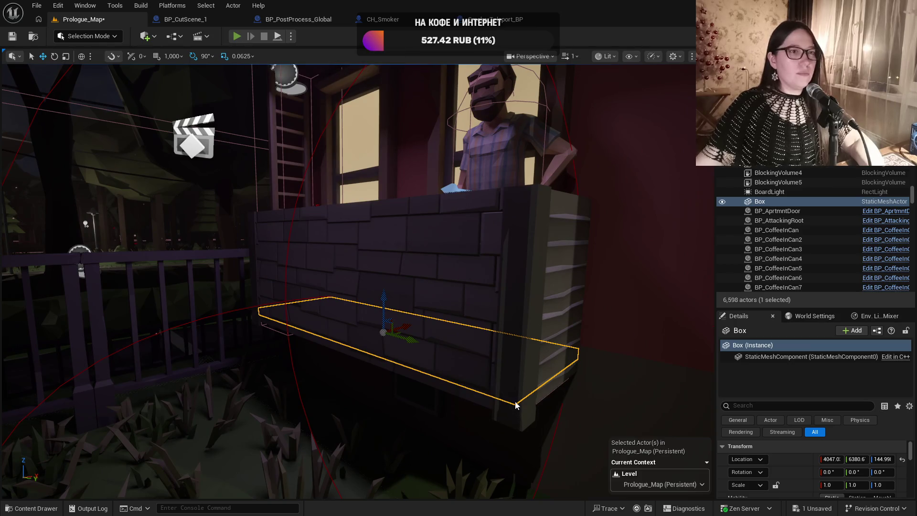
key(alt+p)
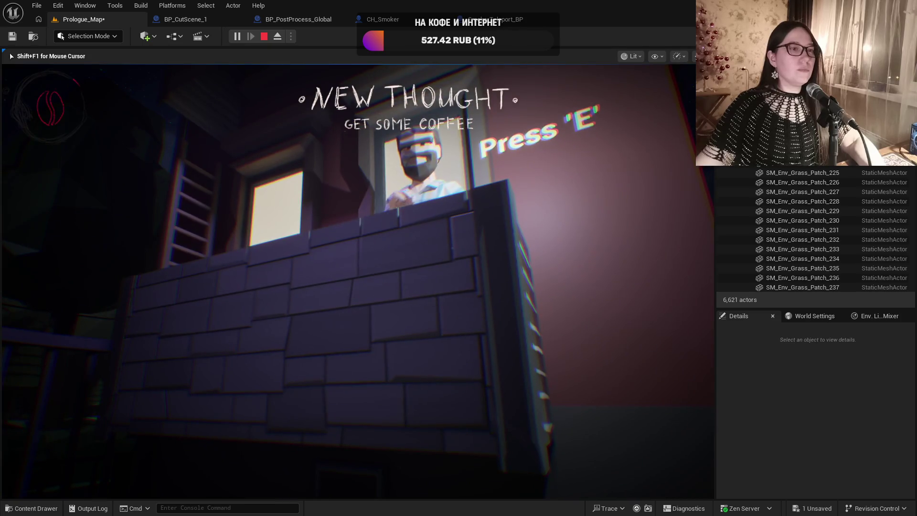
key(Escape)
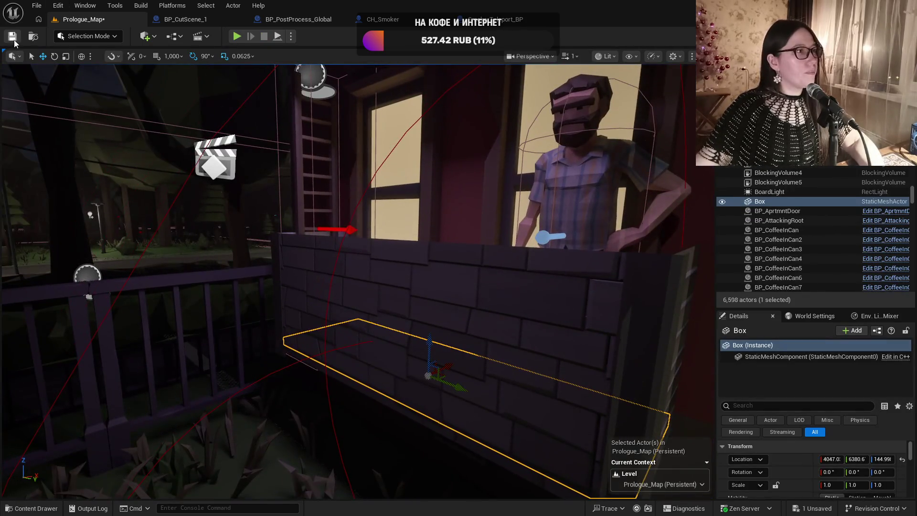
- Save Prologue_Map and pick the rock and branch group out on the street
click(13, 38)
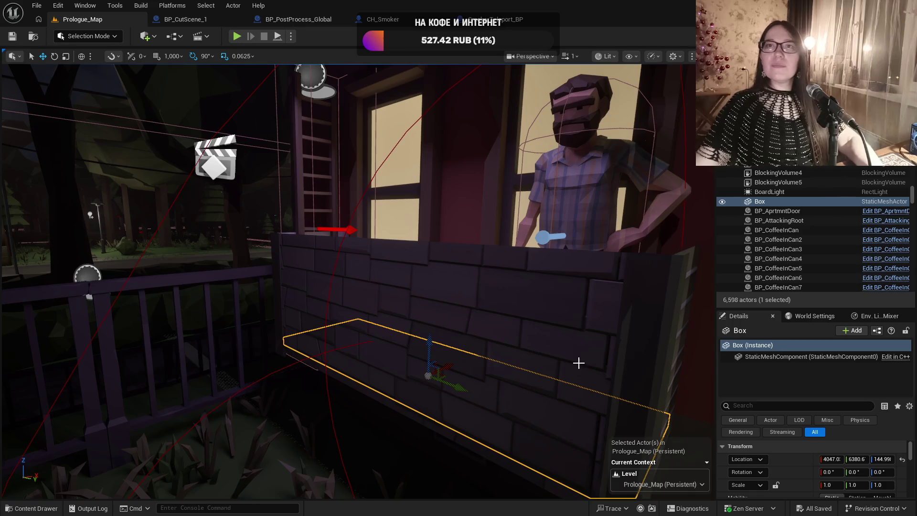
drag(568, 363, 569, 363)
click(327, 401)
- Select the branch group together with its BlockingVolume and frame them in view
drag(326, 401, 326, 402)
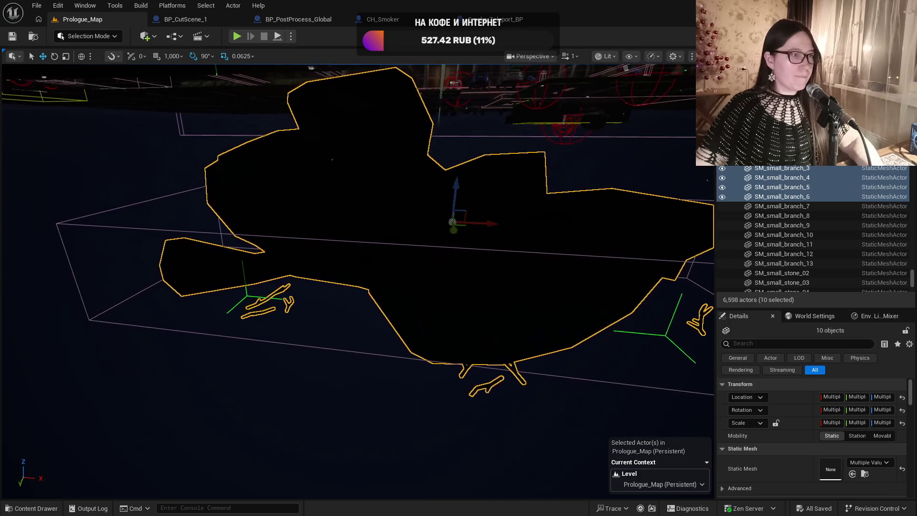
ctrl+click(59, 224)
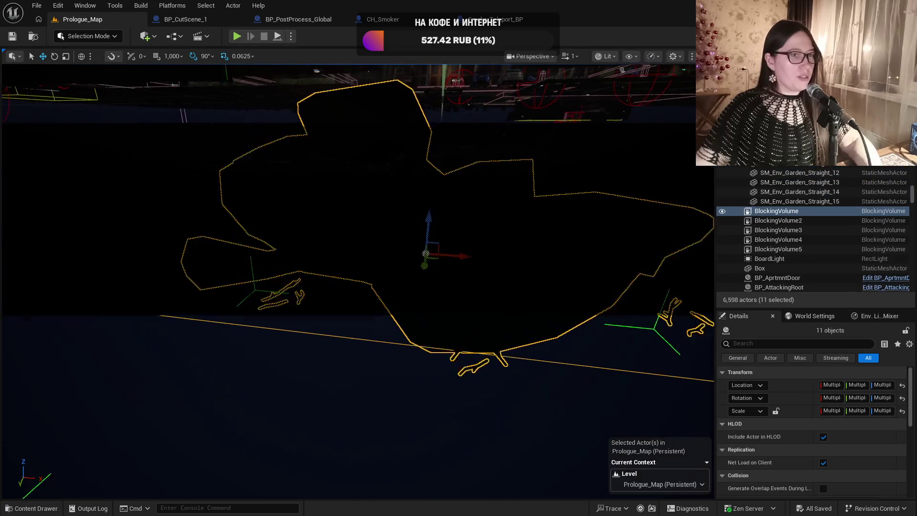
key(f)
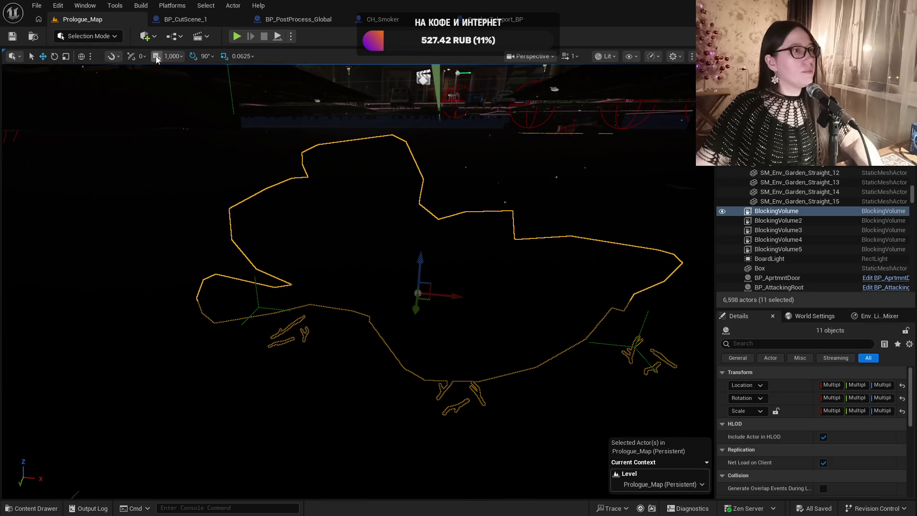
scroll(471, 260, down, 3)
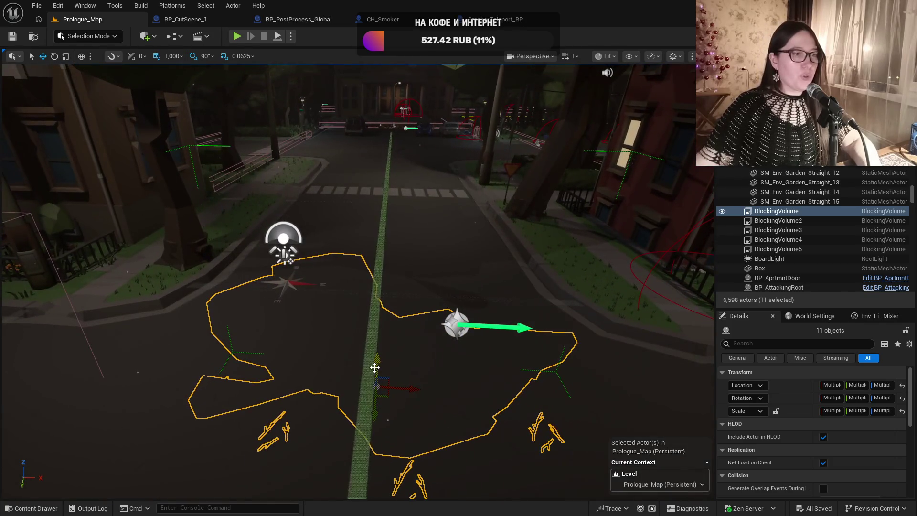
mouse_move(377, 363)
mouse_down()
mouse_move(360, 334)
mouse_move(236, 315)
mouse_up()
- Fly the view along the path to the house interior and the garden lamp
drag(407, 302, 440, 266)
key(f)
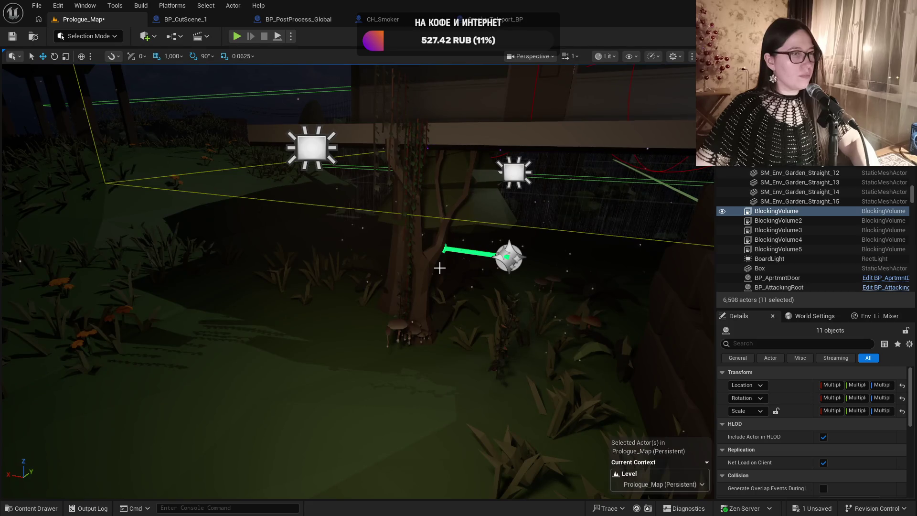
key(f)
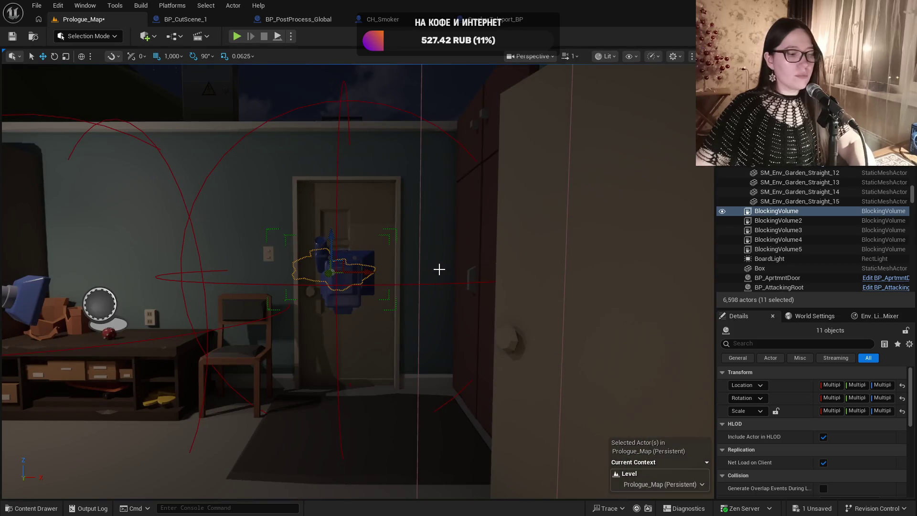
key(f)
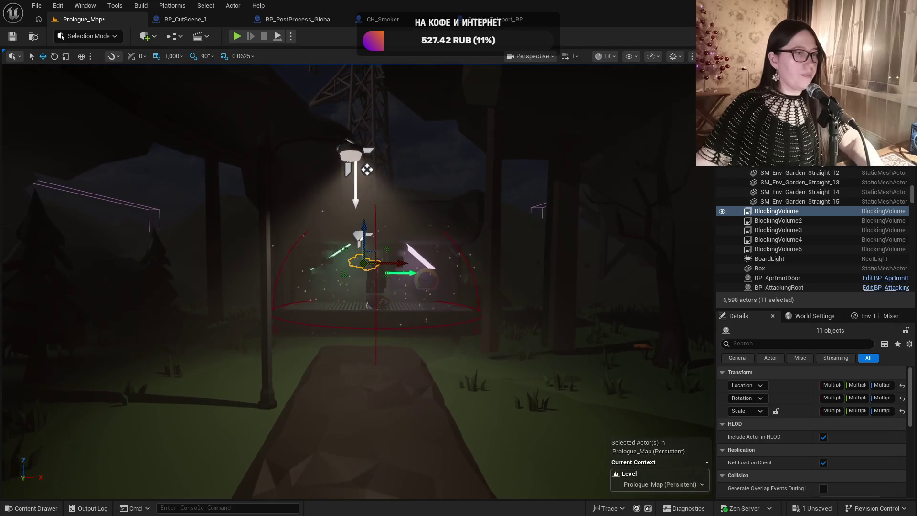
scroll(470, 318, down, 4)
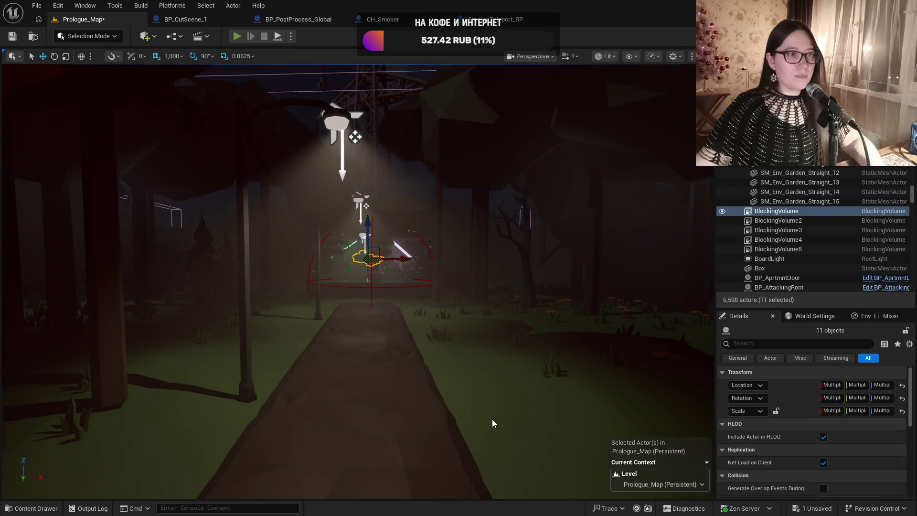
key(alt+p)
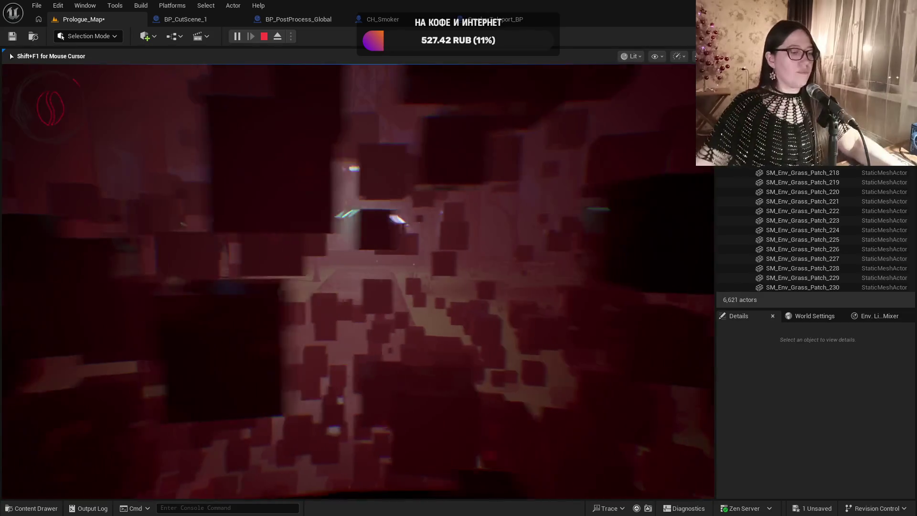
key(Escape)
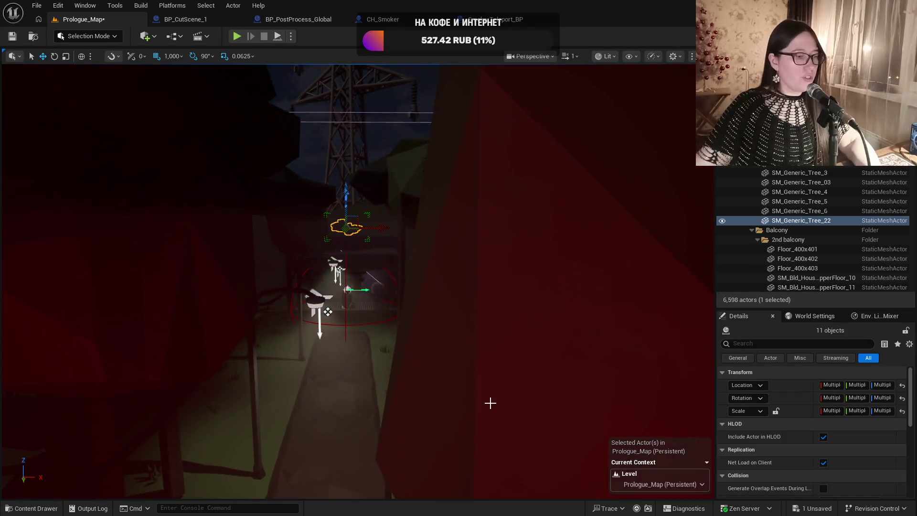
key(f)
key(f)
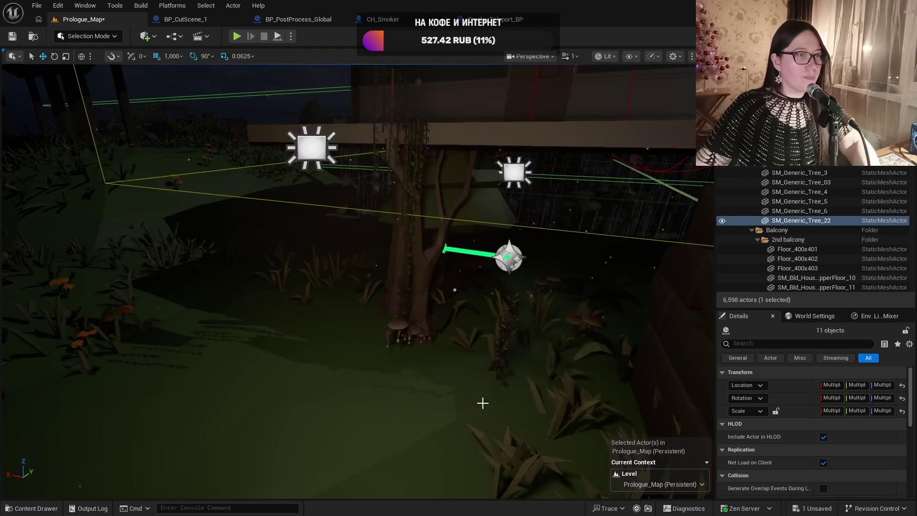
key(f)
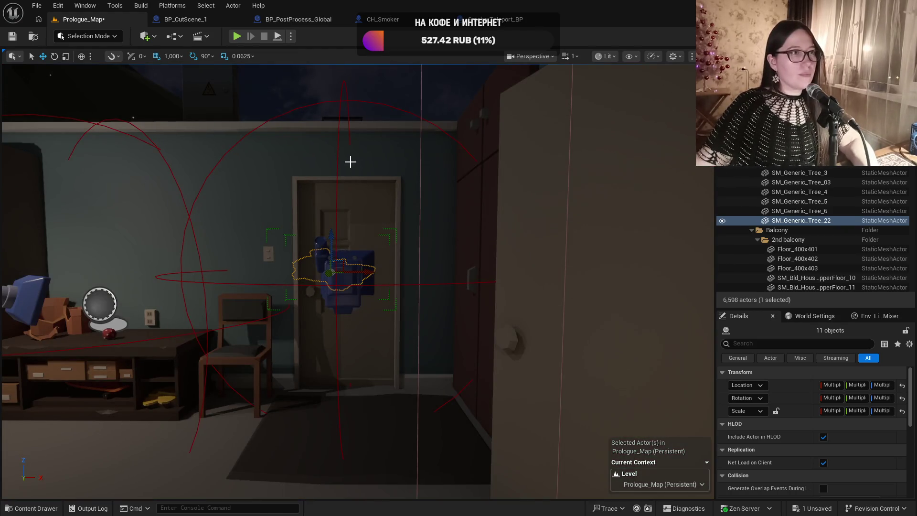
- Compile and save BP_CutScene_1 with Event BeginPlay feeding Set View Target with Blend
key(ctrl+Tab)
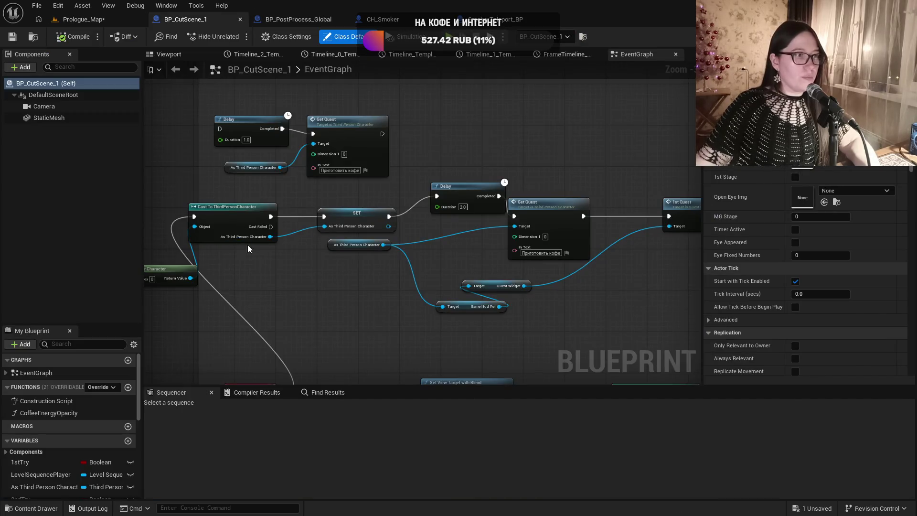
mouse_move(296, 382)
mouse_down()
mouse_move(319, 276)
mouse_move(449, 285)
mouse_up()
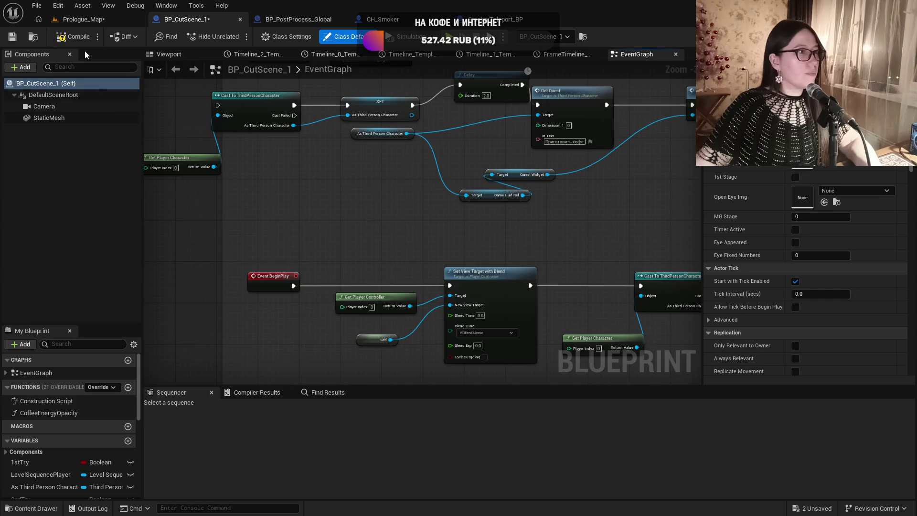
click(78, 38)
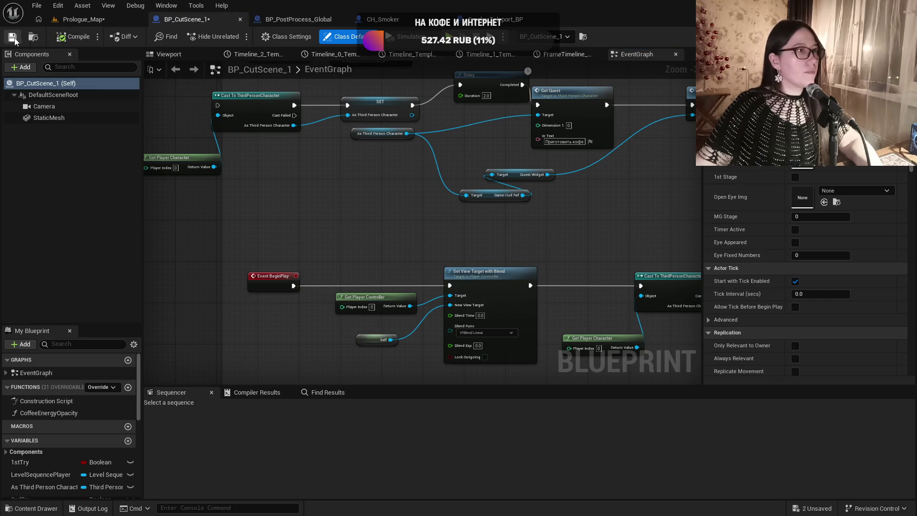
click(89, 21)
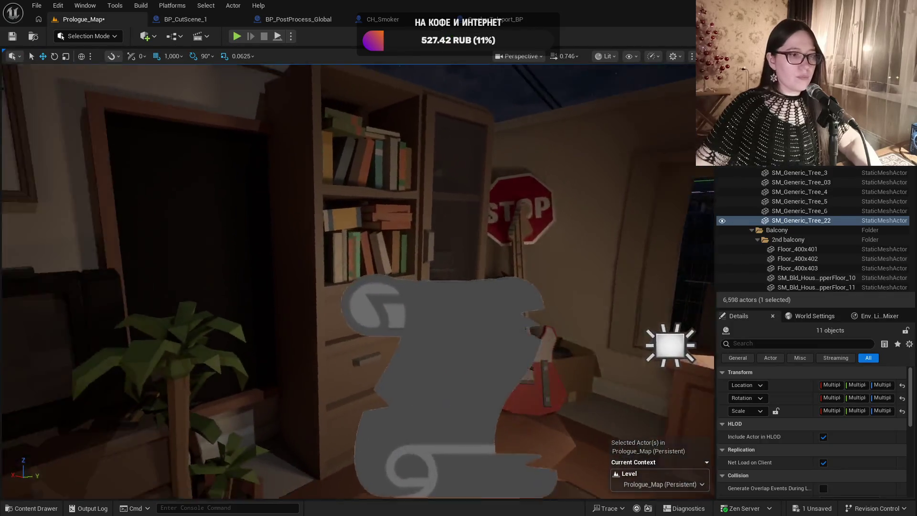
- Move the viewport camera toward the TV and start a Play In Editor playtest of Prologue_Map
scroll(422, 319, down, 1)
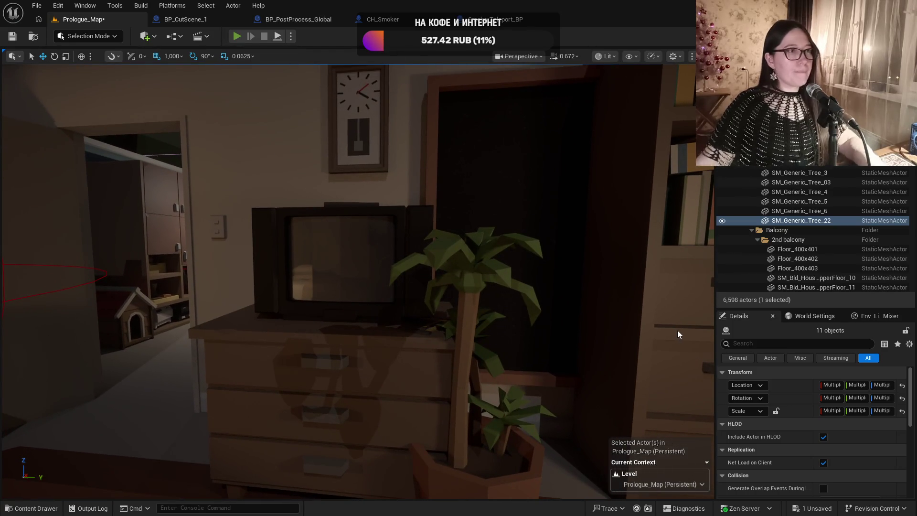
key(alt+p)
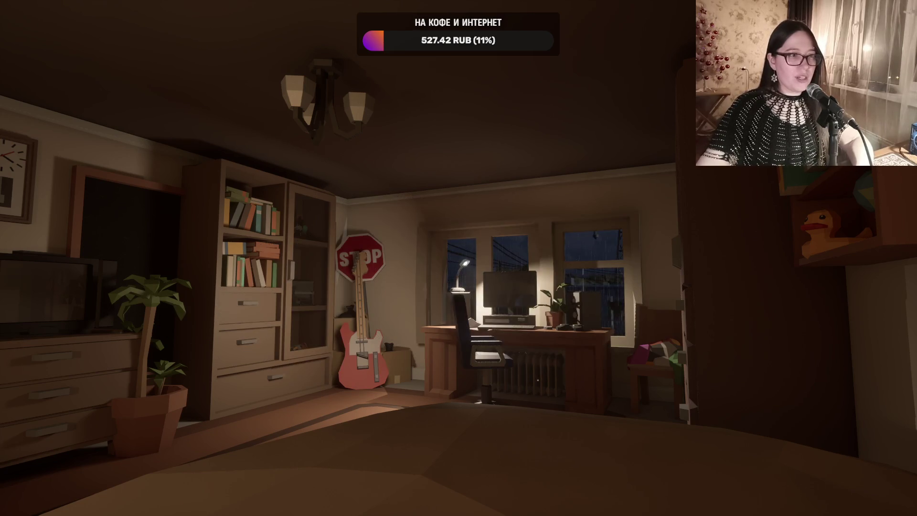
- Walk around the bedroom past the TV, bed and dresser to the chalkboard note
key(w)
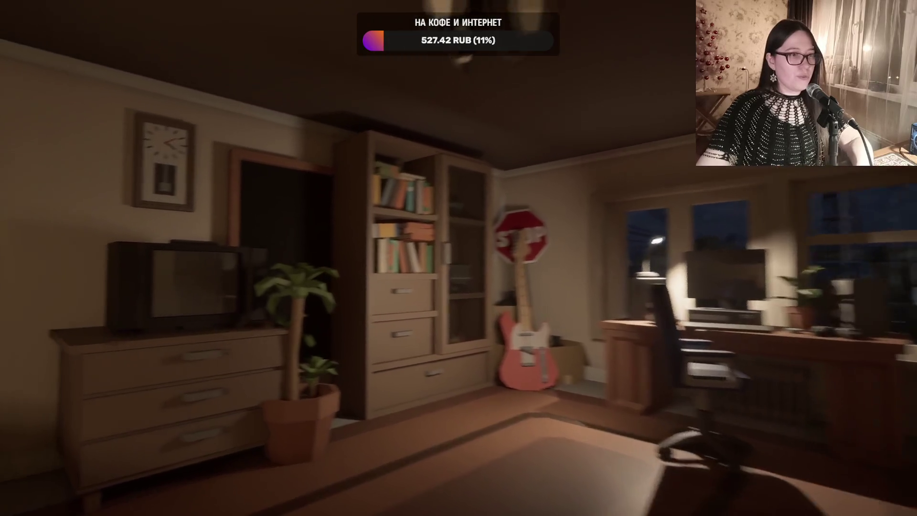
key(w)
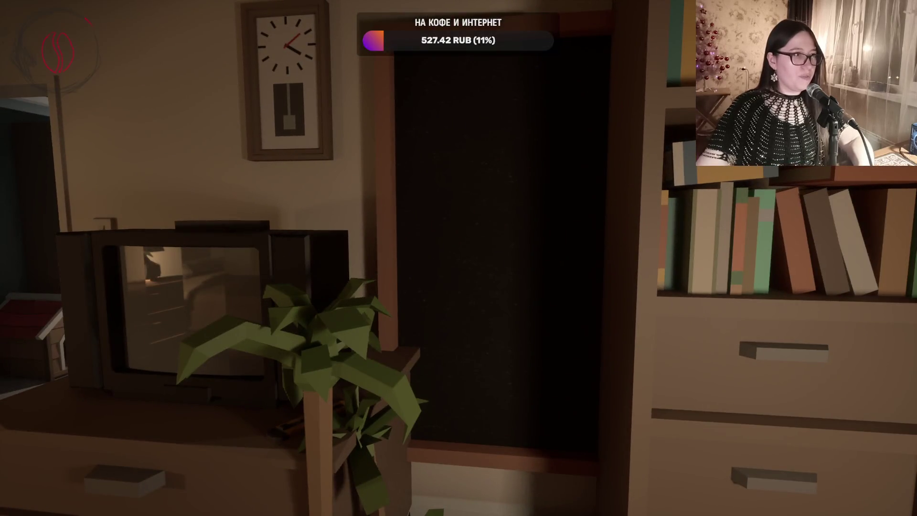
key(w)
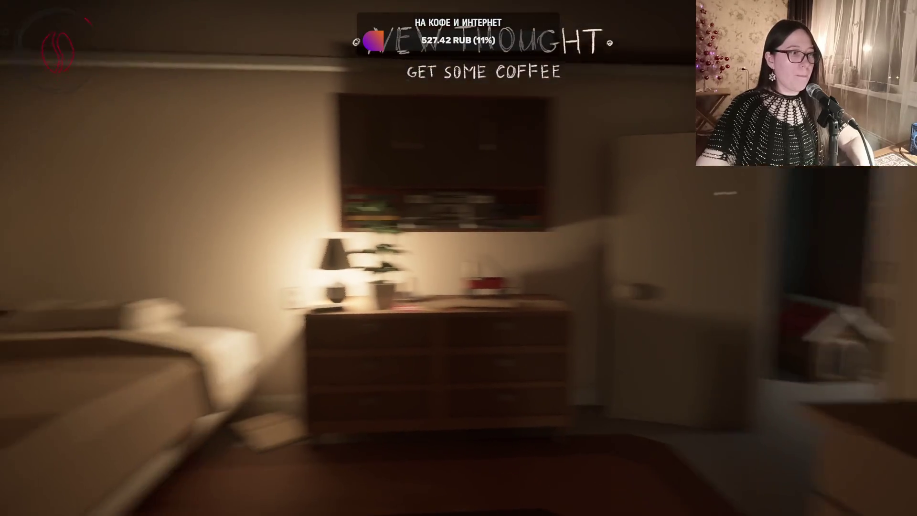
key(w)
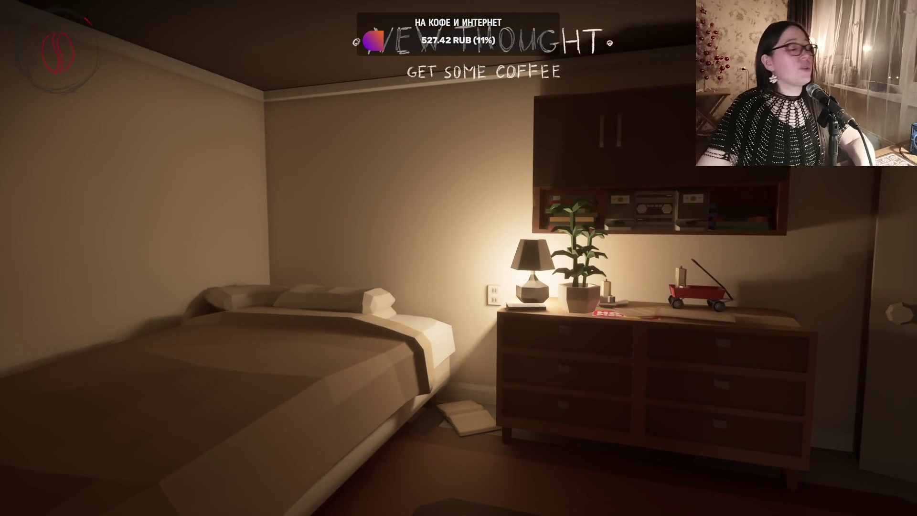
key(w)
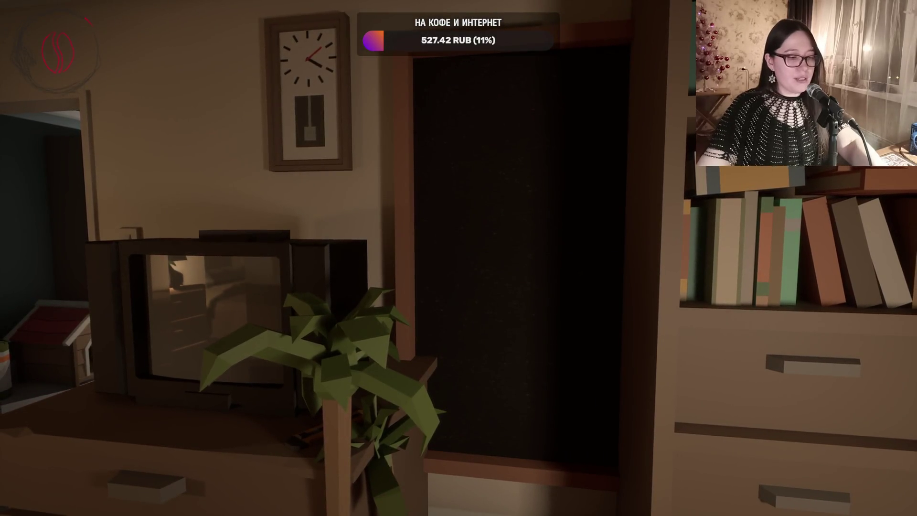
key(w)
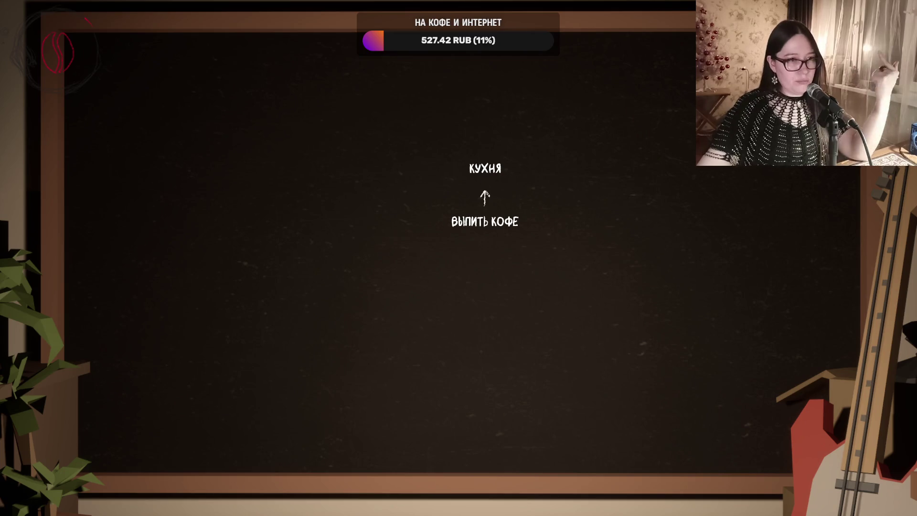
key(w)
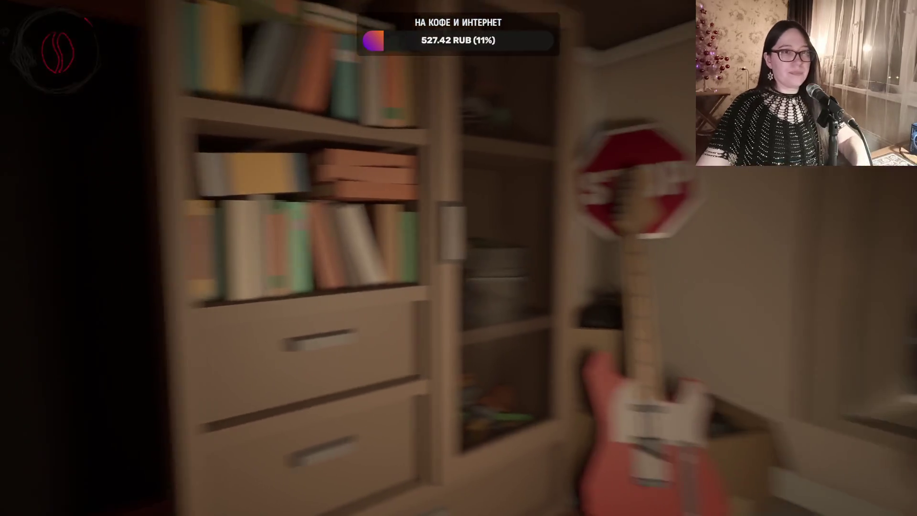
- Walk through the hallway into the kitchen and right up to the coffee maker
key(w)
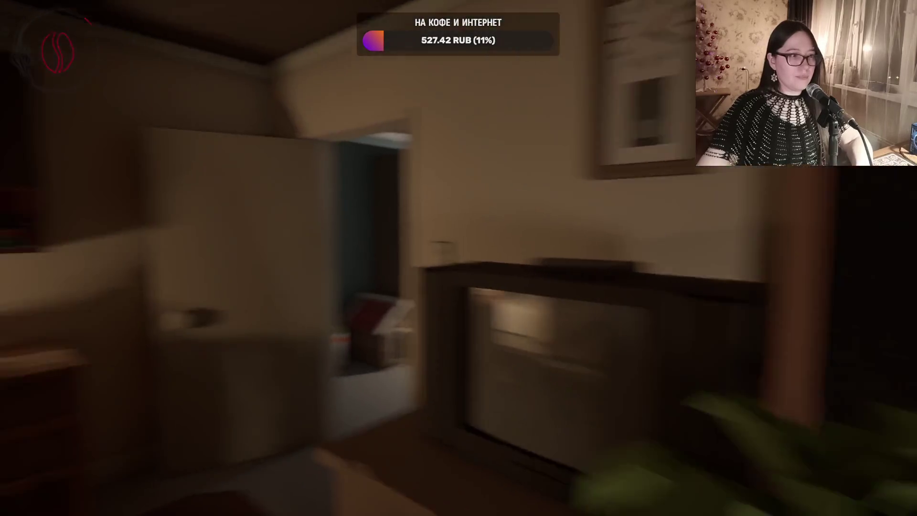
key(w)
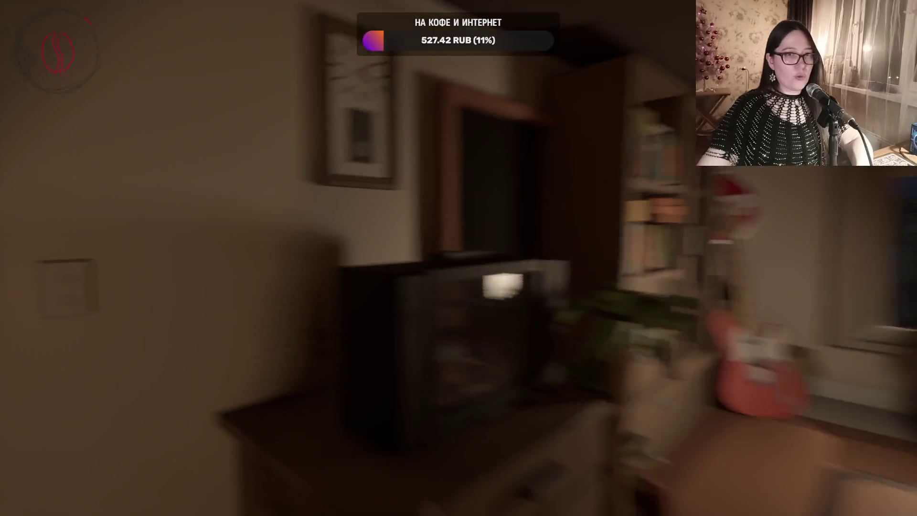
key(w)
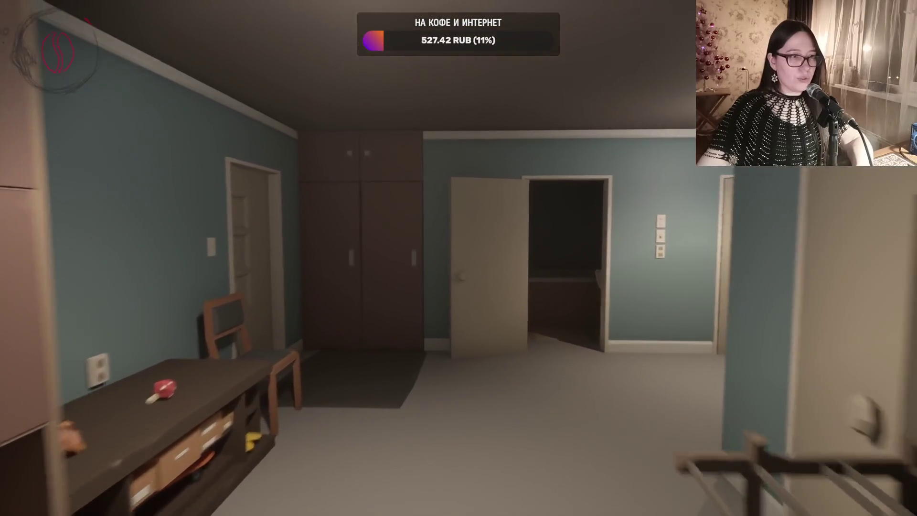
key(w)
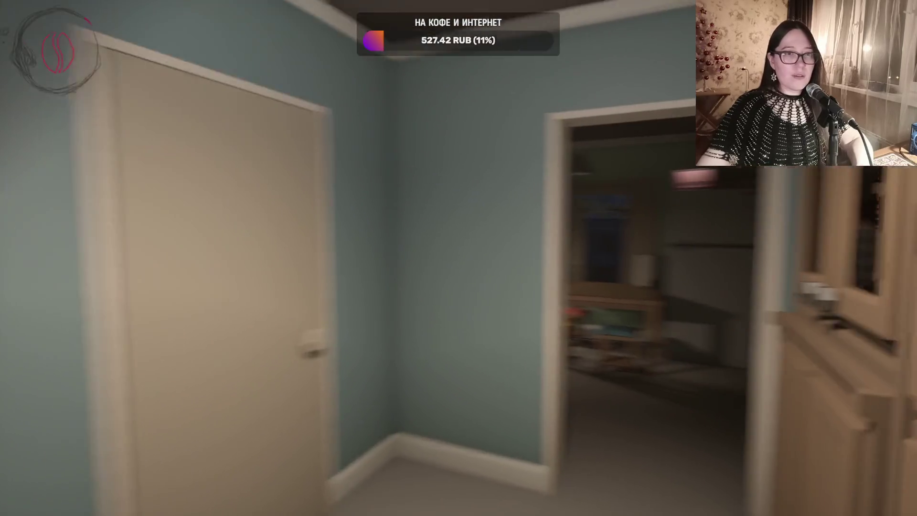
key(w)
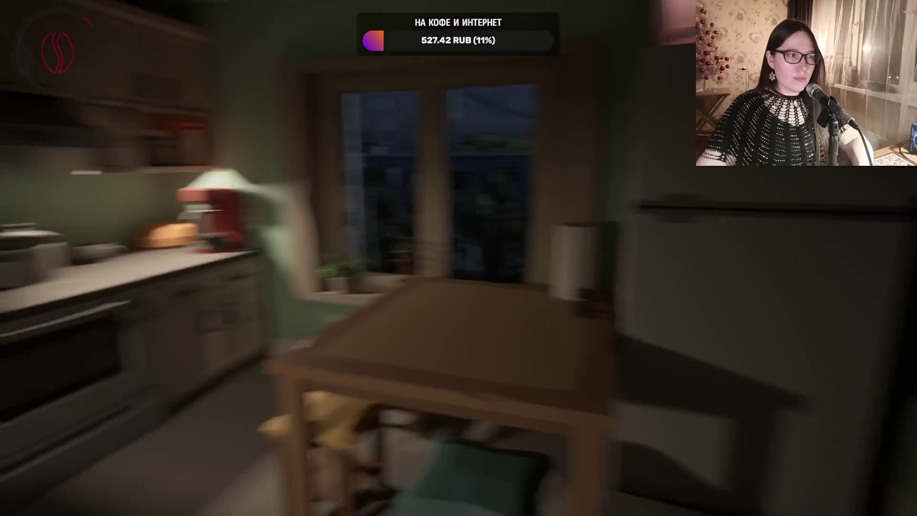
key(w)
key(w)
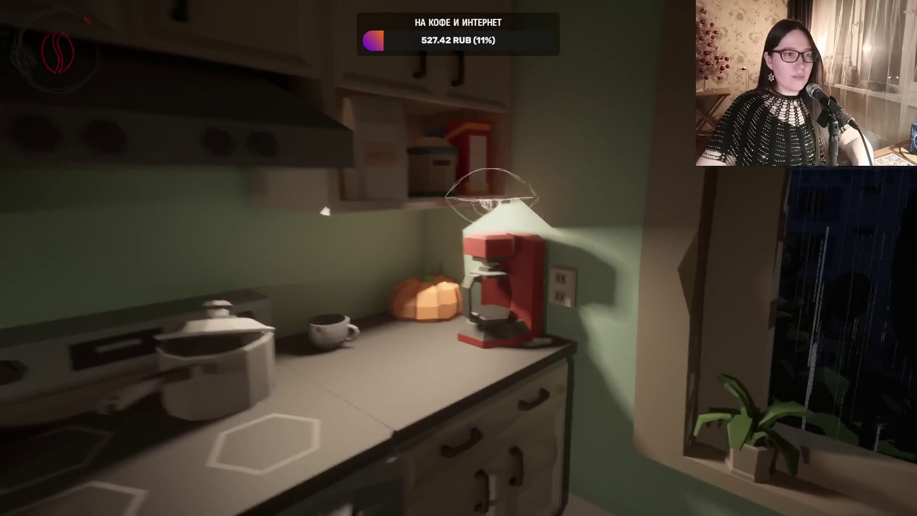
key(w)
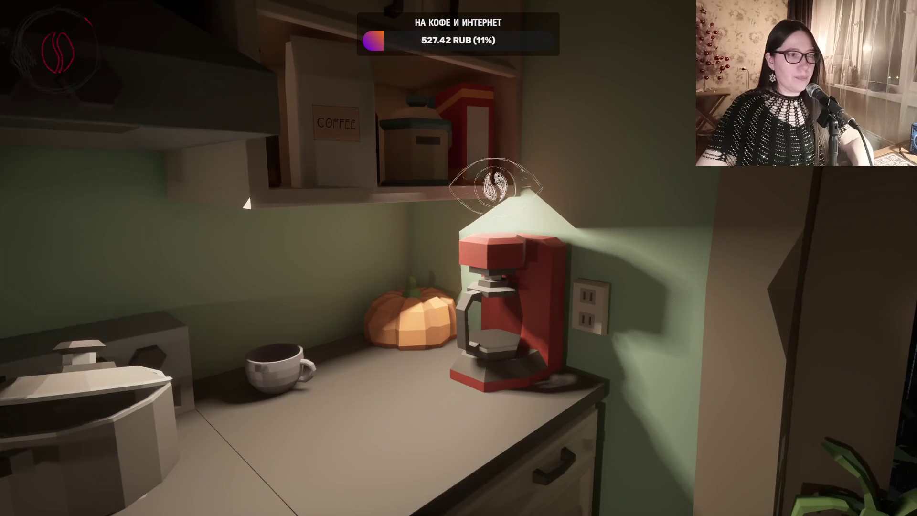
key(w)
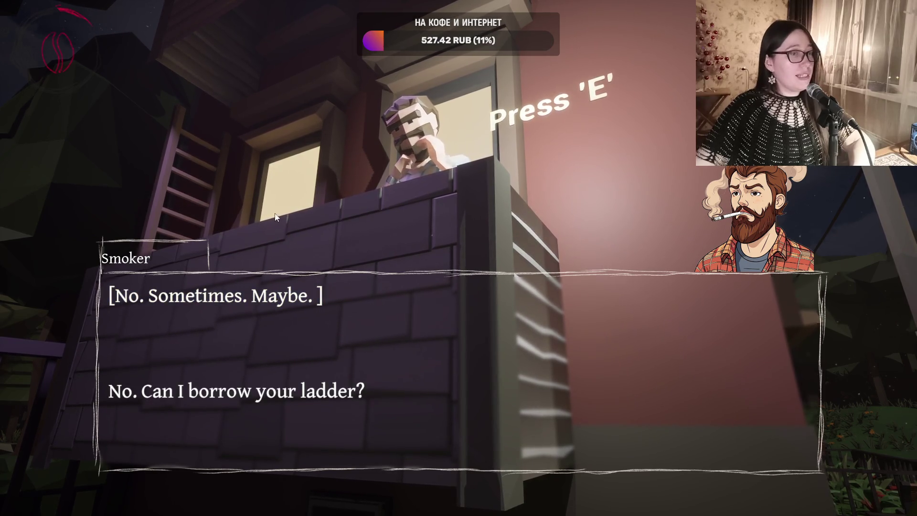
- Answer the Smoker with 'No. Sometimes. Maybe.' and leave the conversation
click(214, 302)
click(189, 340)
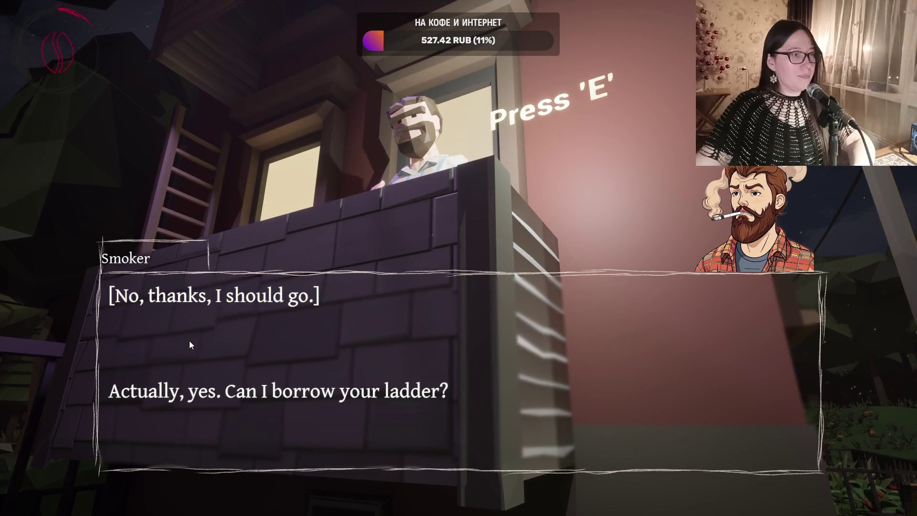
click(185, 394)
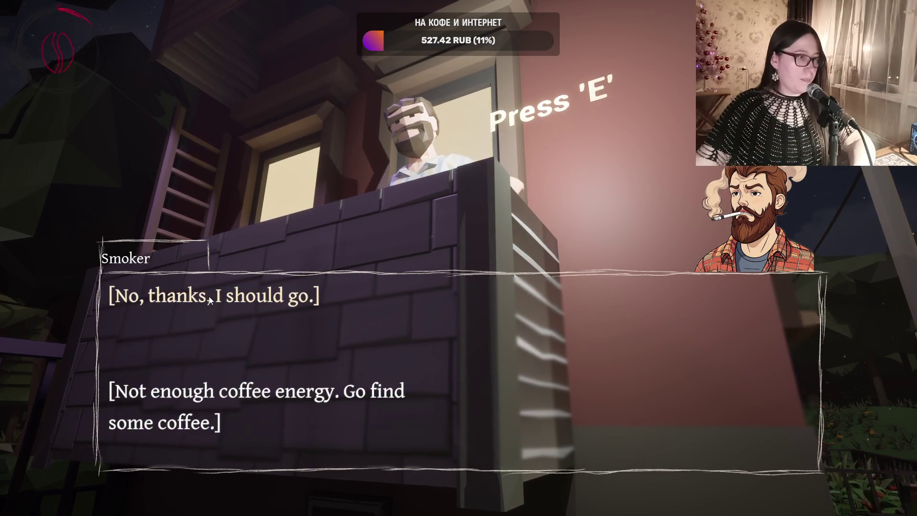
- Walk to the yard fence and drink the coffee can there to refill coffee energy
key(w)
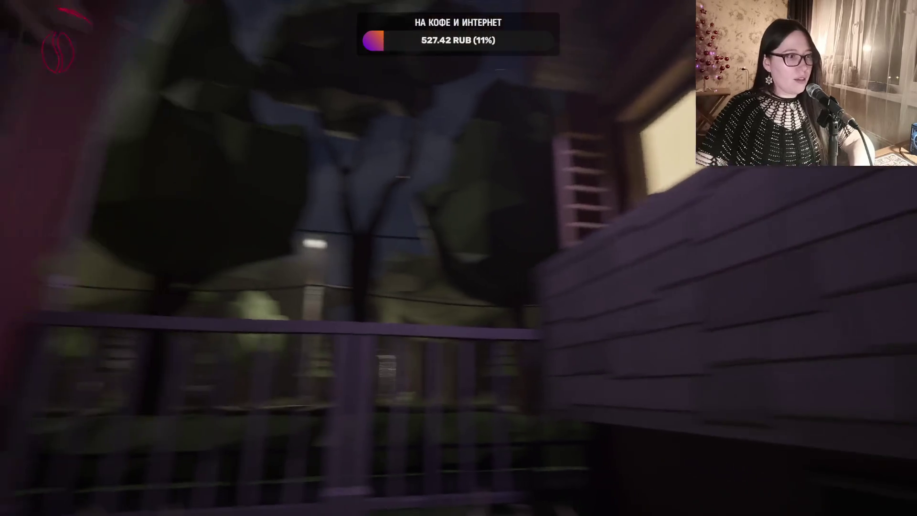
key(w)
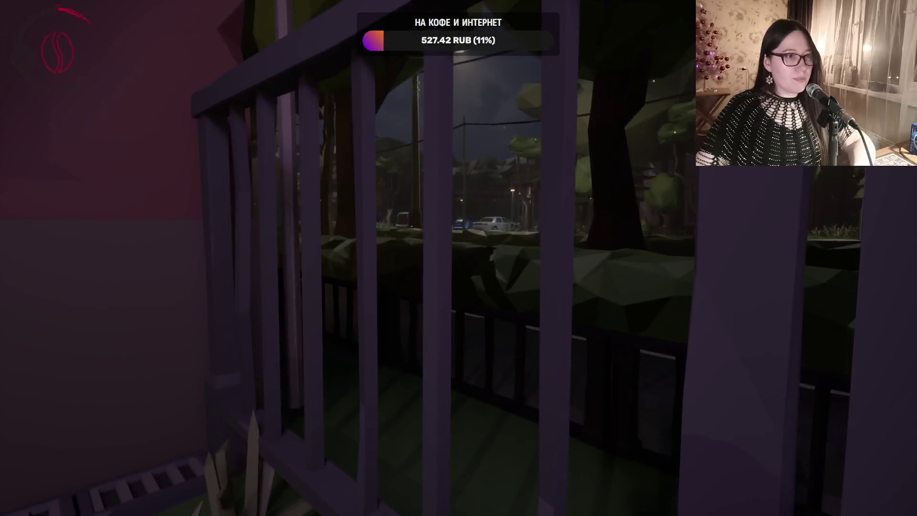
key(w)
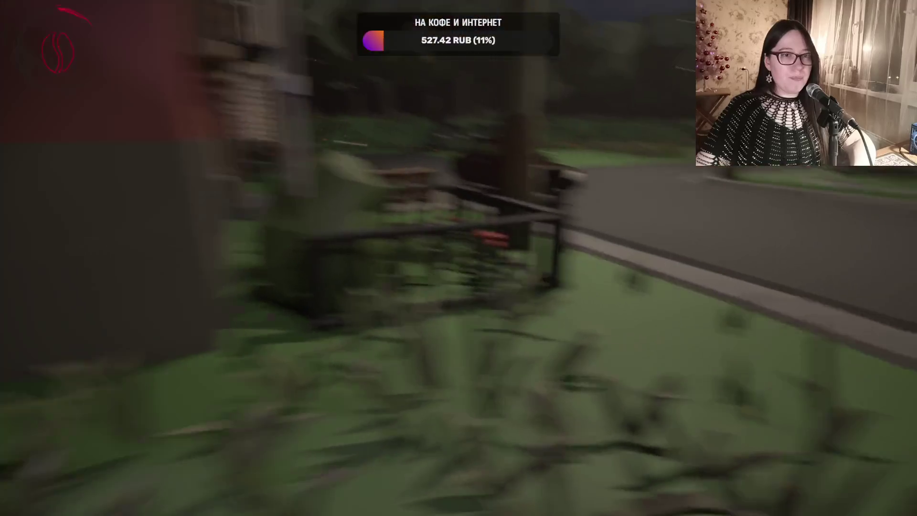
key(e)
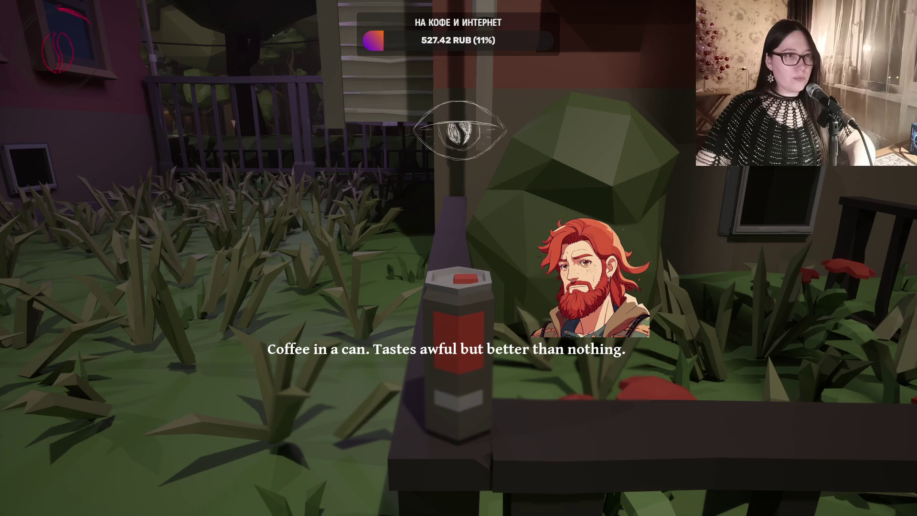
key(e)
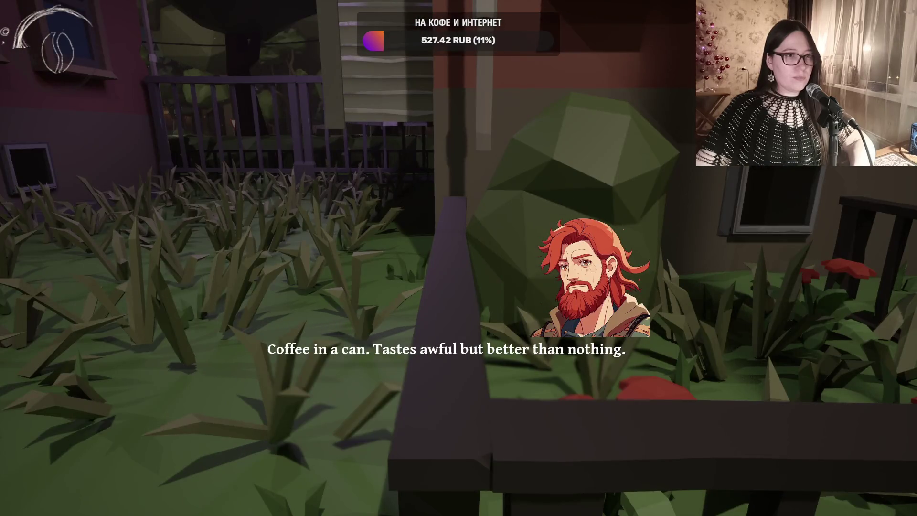
key(w)
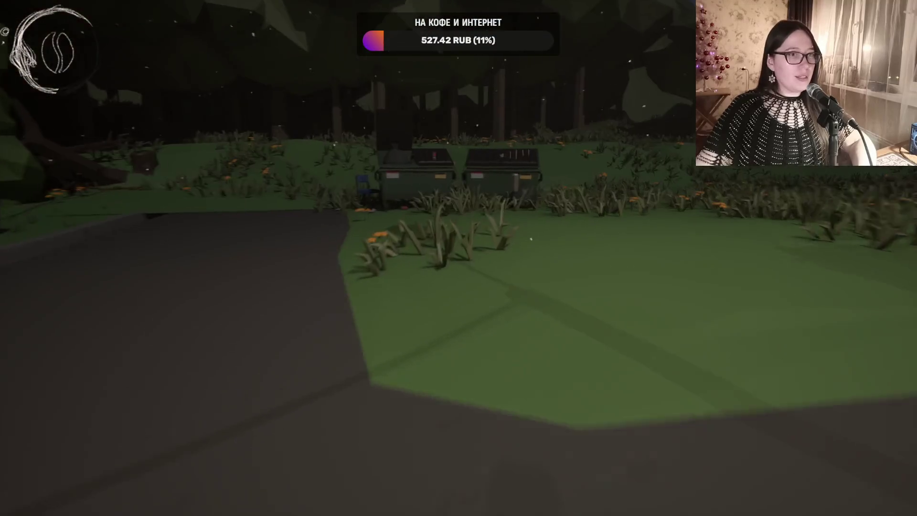
- Cross the grass to the playground and read the coffee can on the playhouse counter
key(e)
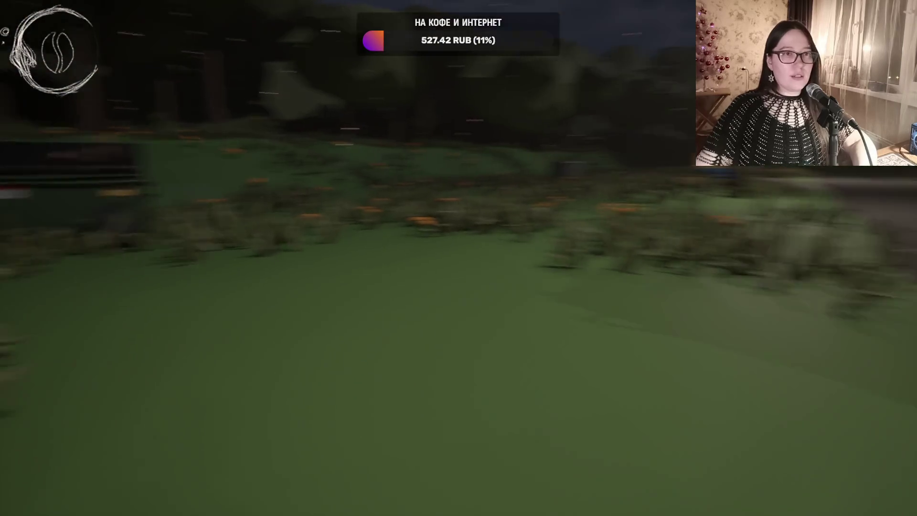
key(w)
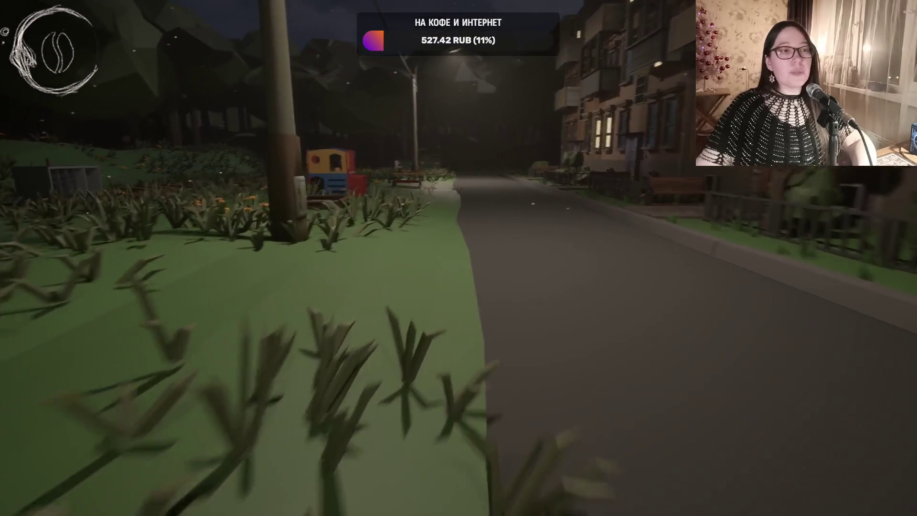
key(w)
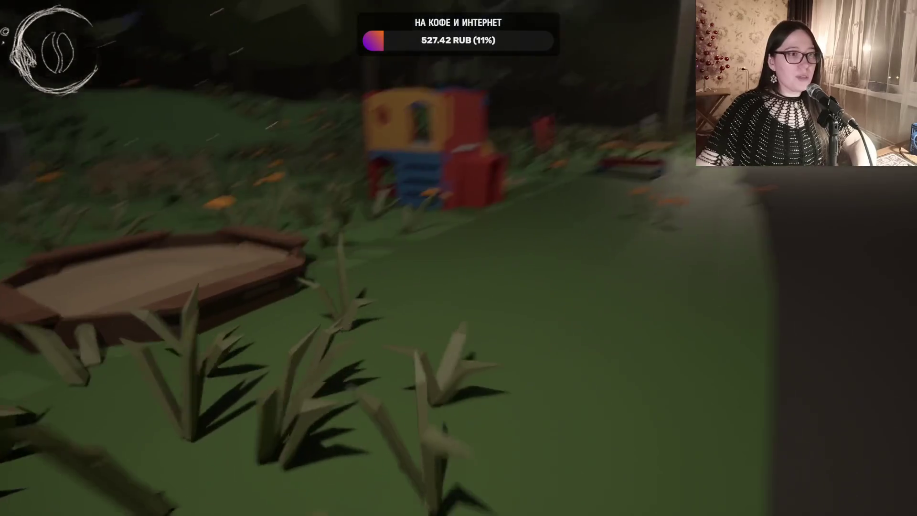
key(w)
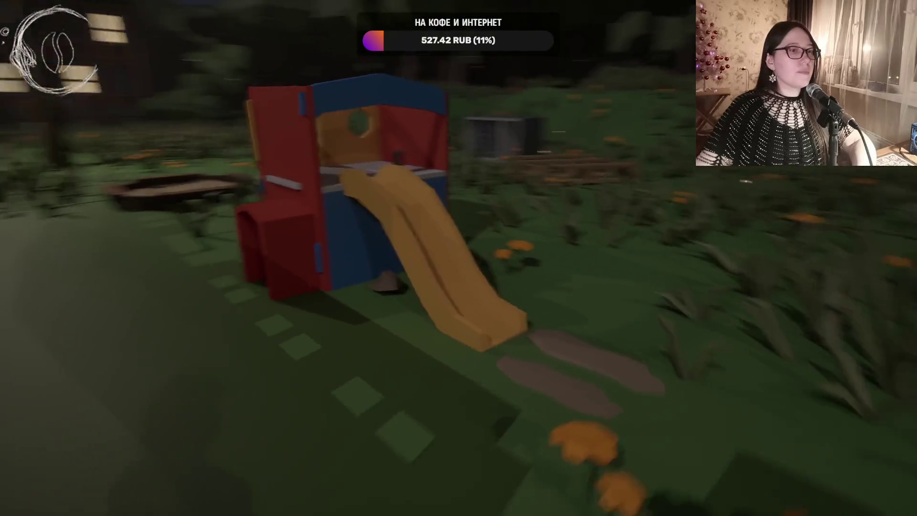
key(w)
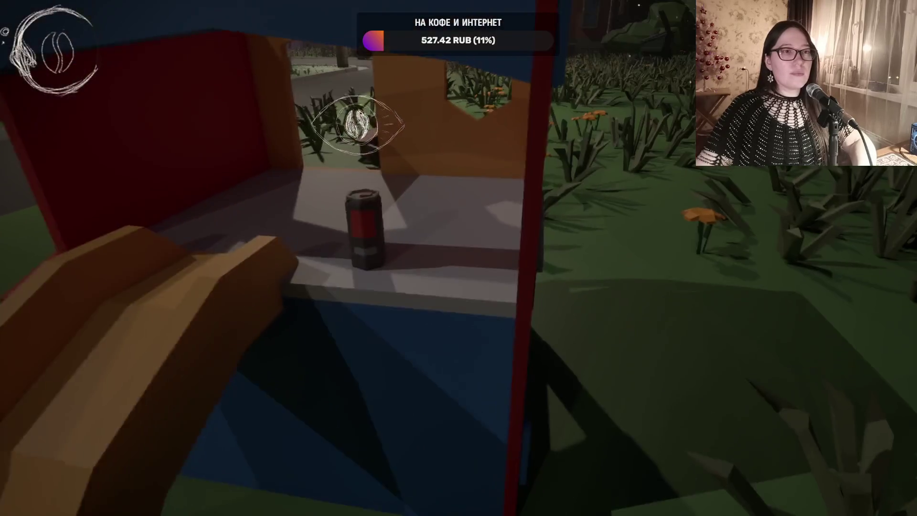
key(w)
key(e)
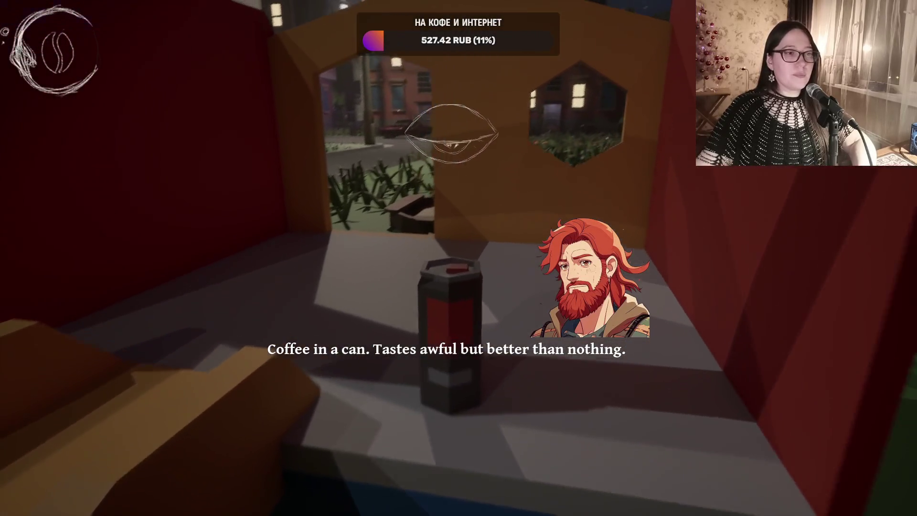
key(s)
- Leave the playhouse and walk down the night street past the parked cars
key(w)
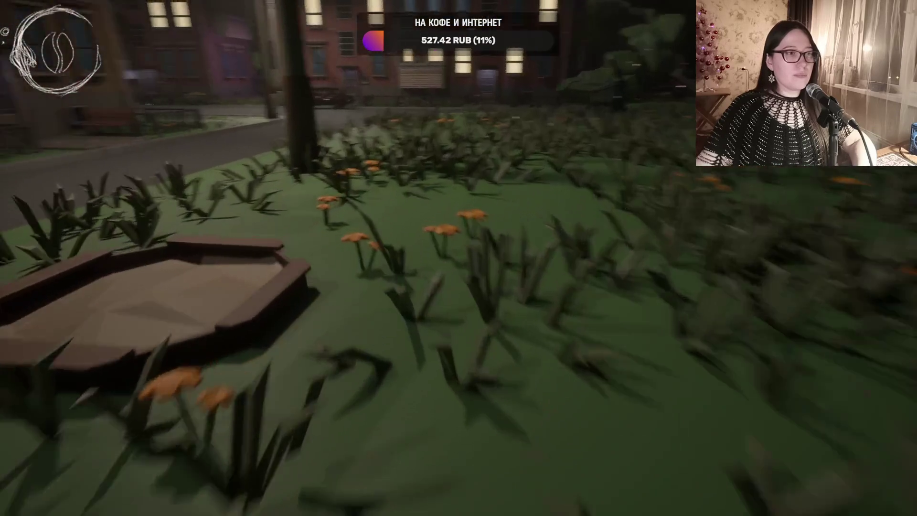
key(w)
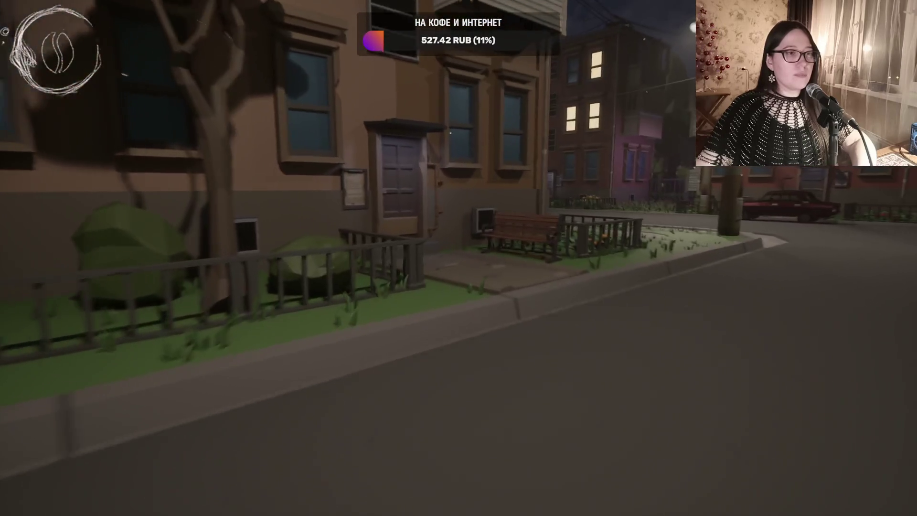
key(w)
key(w)
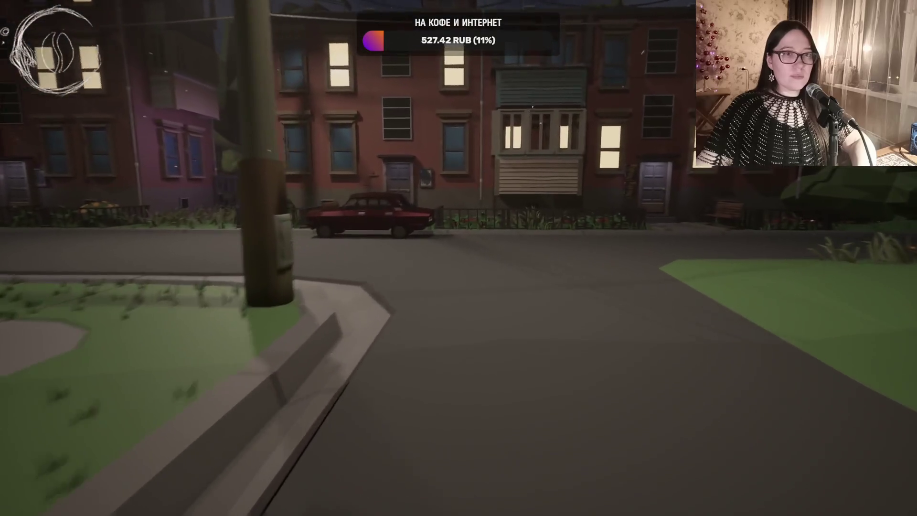
key(w)
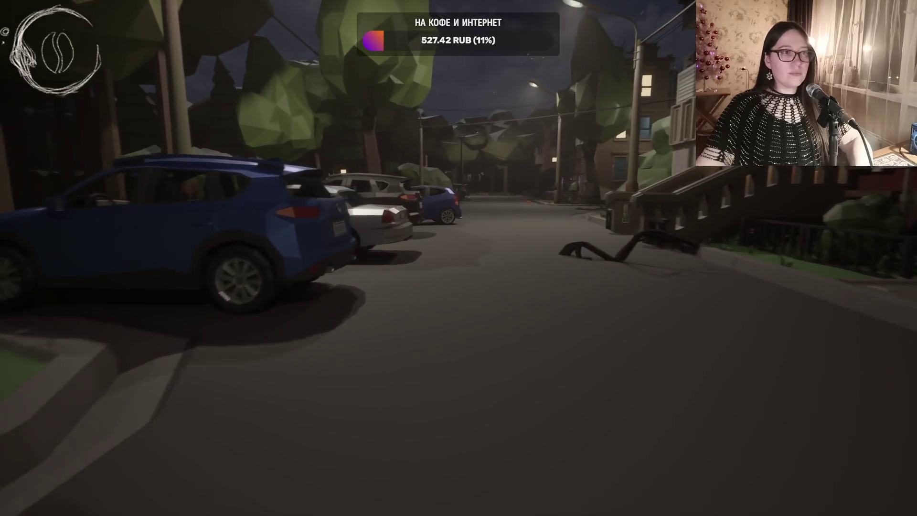
key(w)
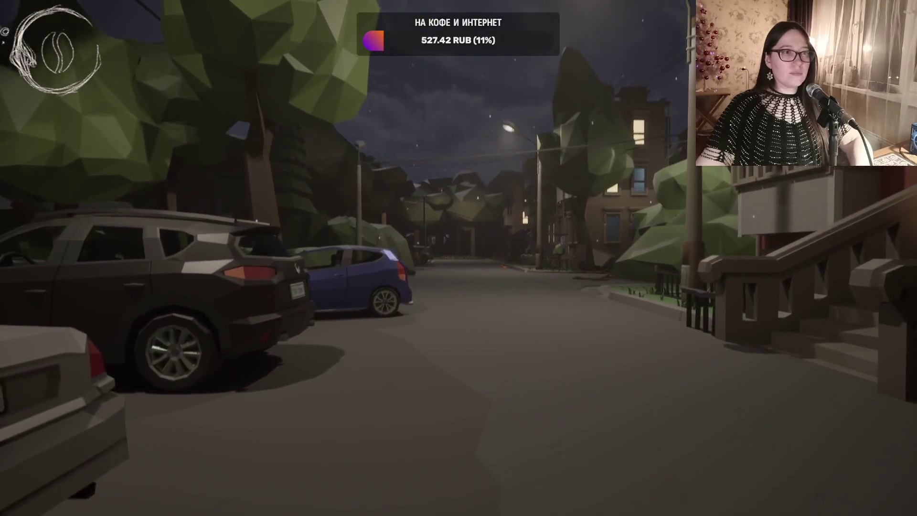
key(w)
key(w)
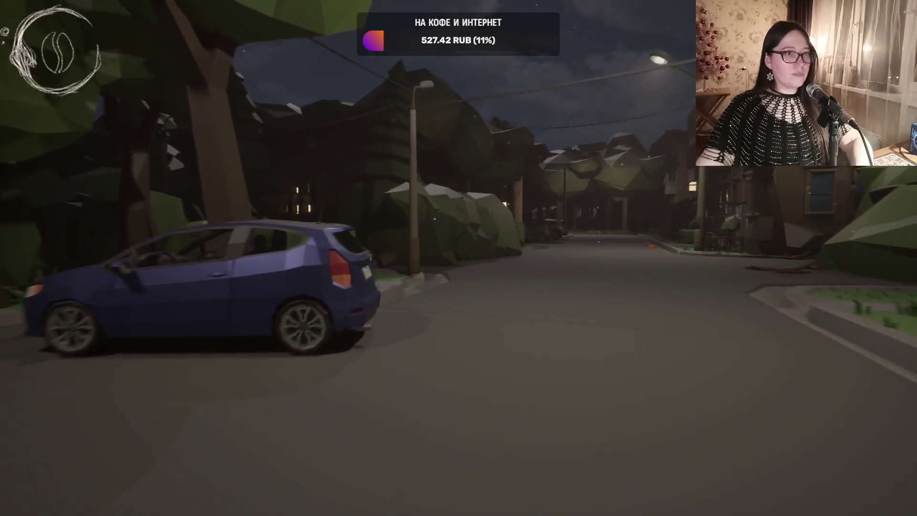
key(w)
key(w)
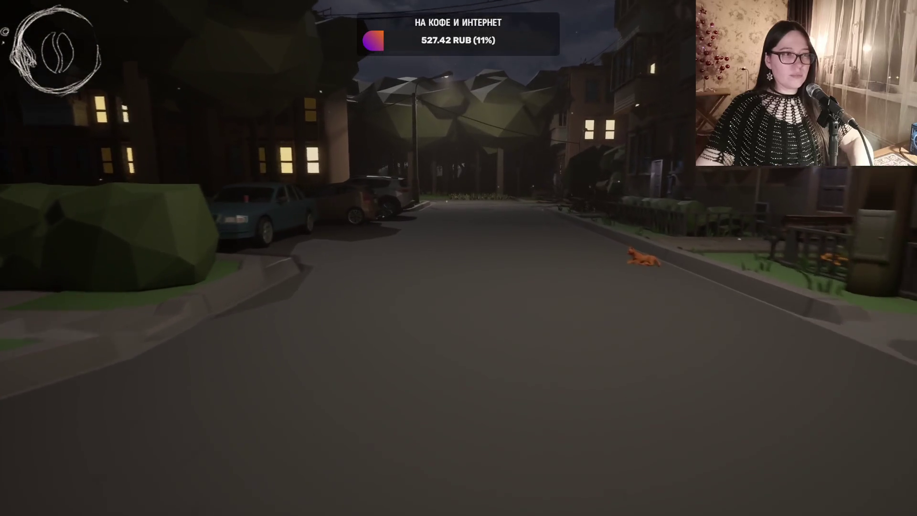
- Interact with the coffee can on the blue car's hood
key(w)
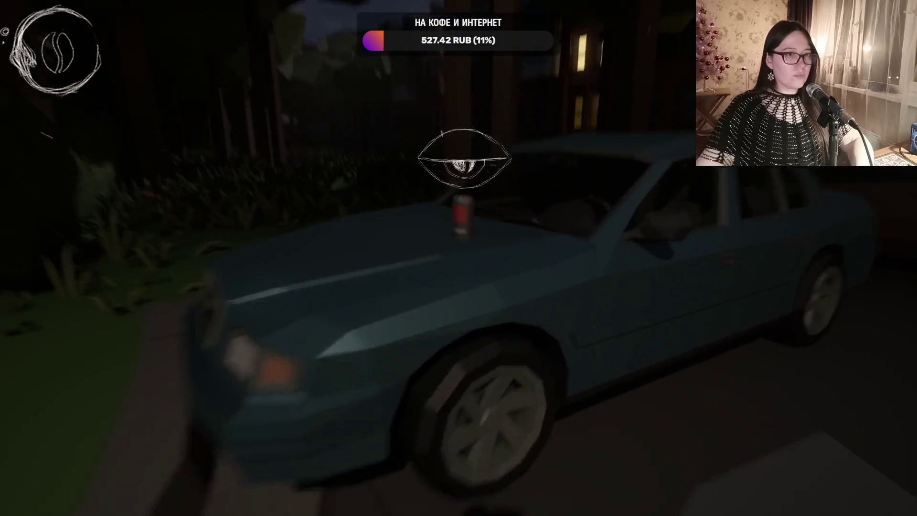
key(w)
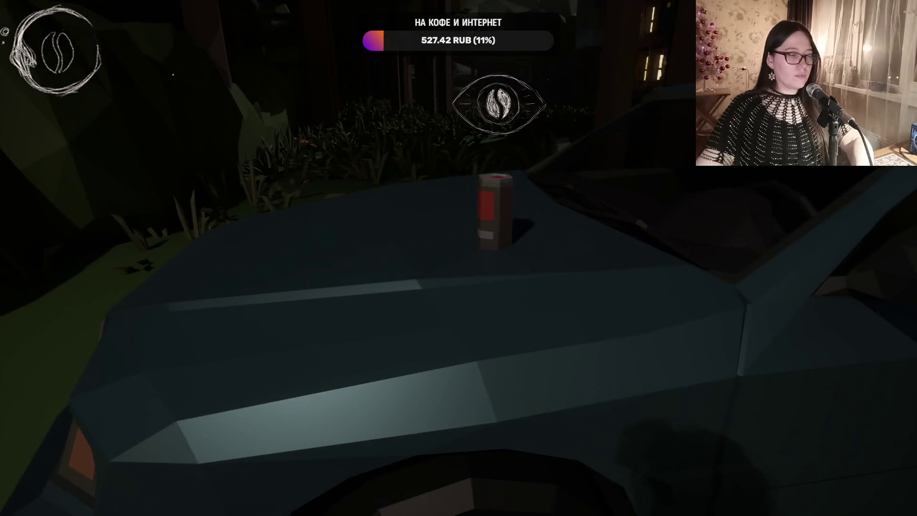
key(e)
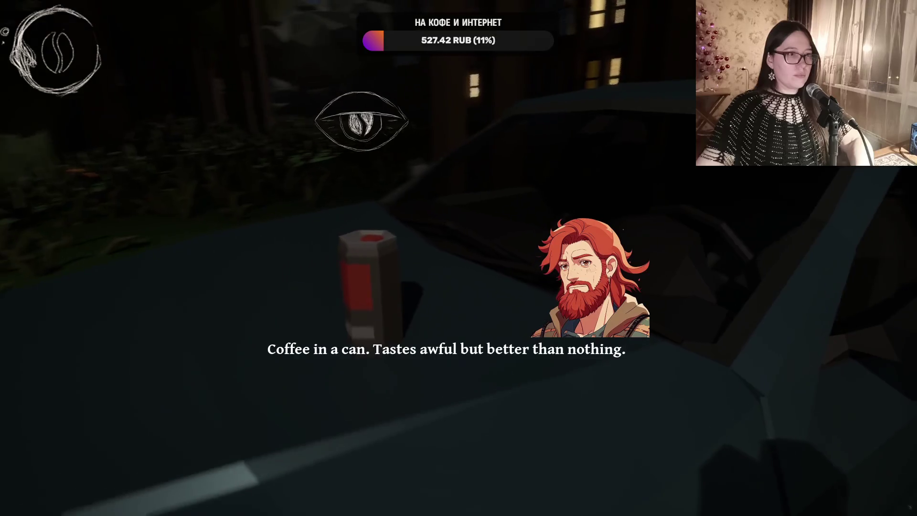
key(w)
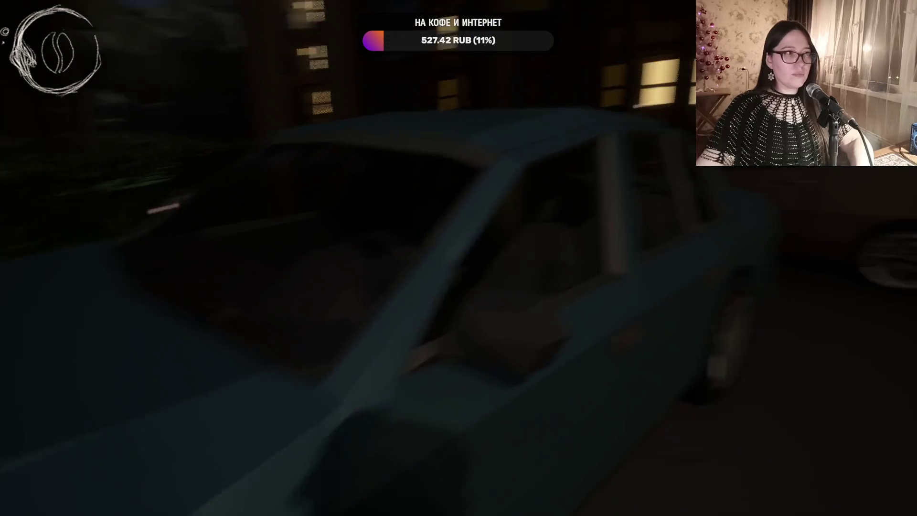
- Walk past the parked cars and down the road to the seated man by the bench
key(w)
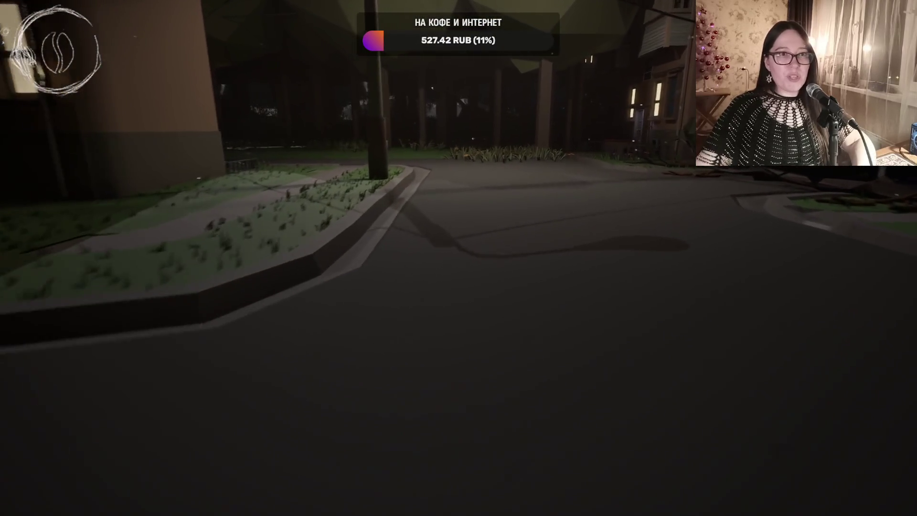
key(w)
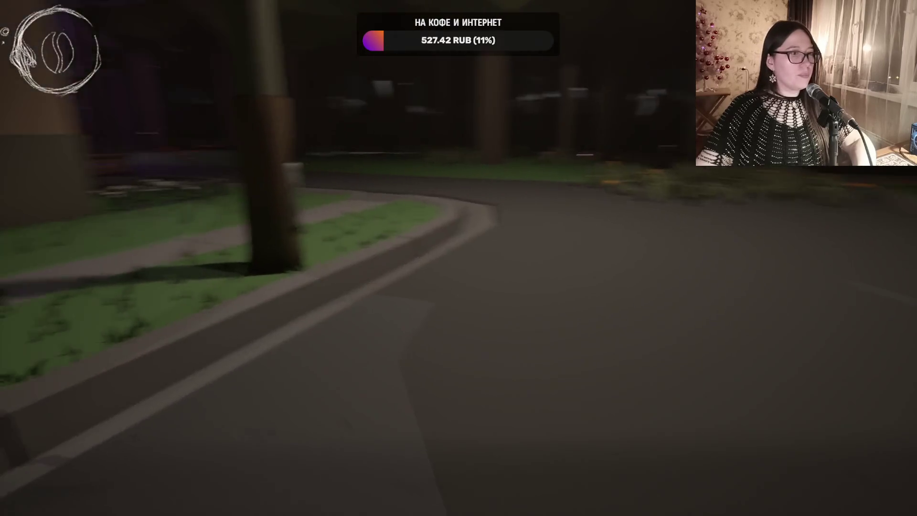
key(w)
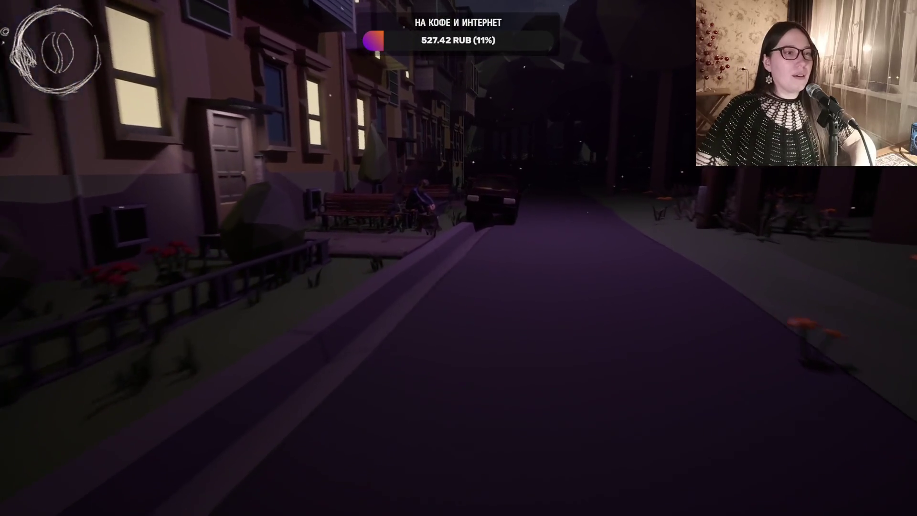
key(w)
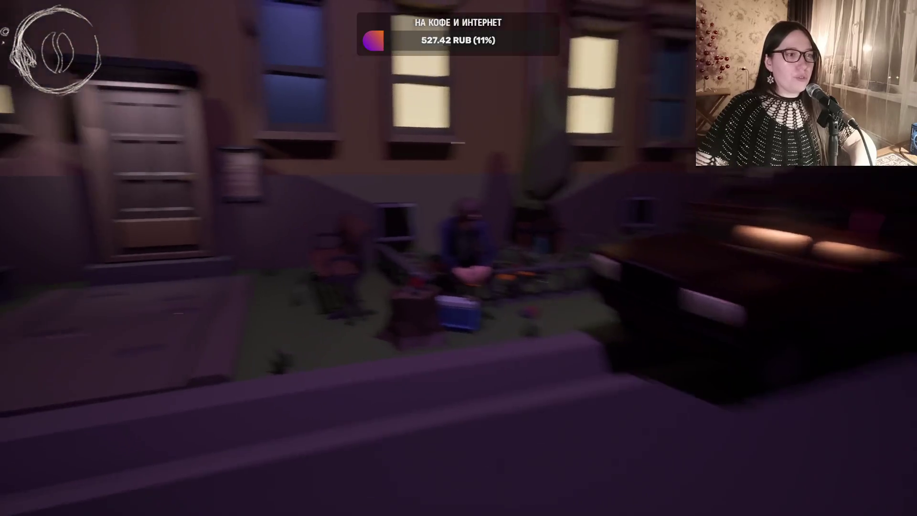
- Pick up the coffee can on the stump beside the seated man, then head toward the house
key(s)
key(w)
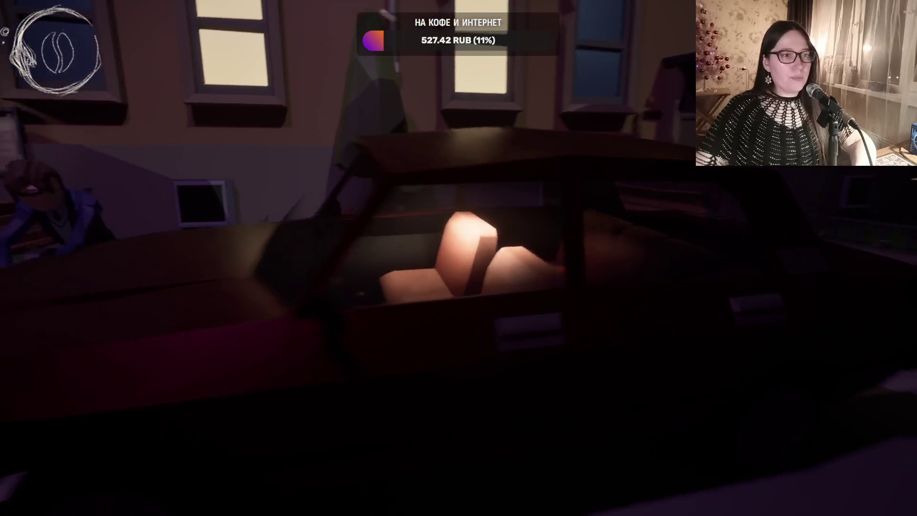
key(s)
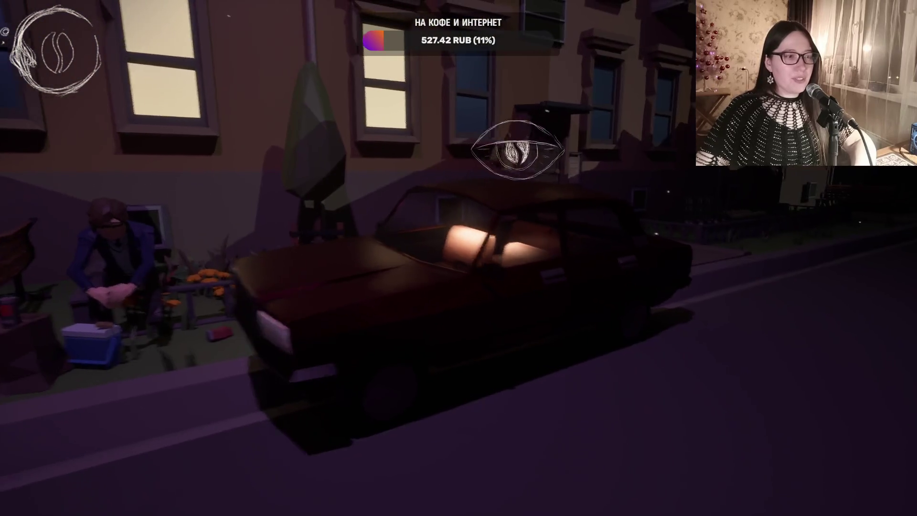
key(w)
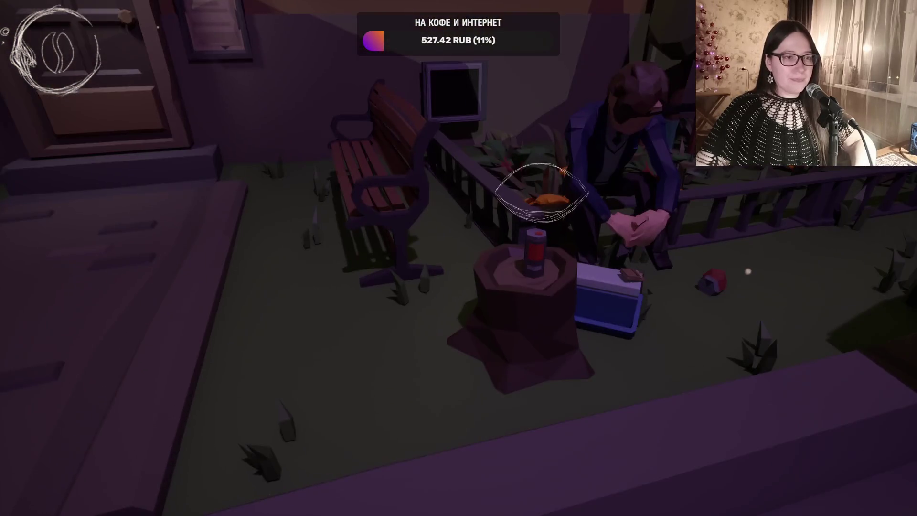
key(e)
key(w)
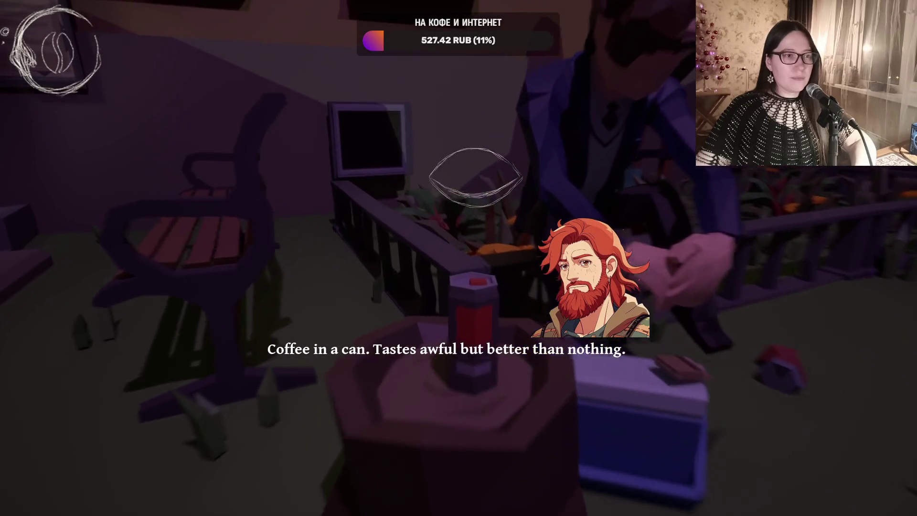
key(s)
key(w)
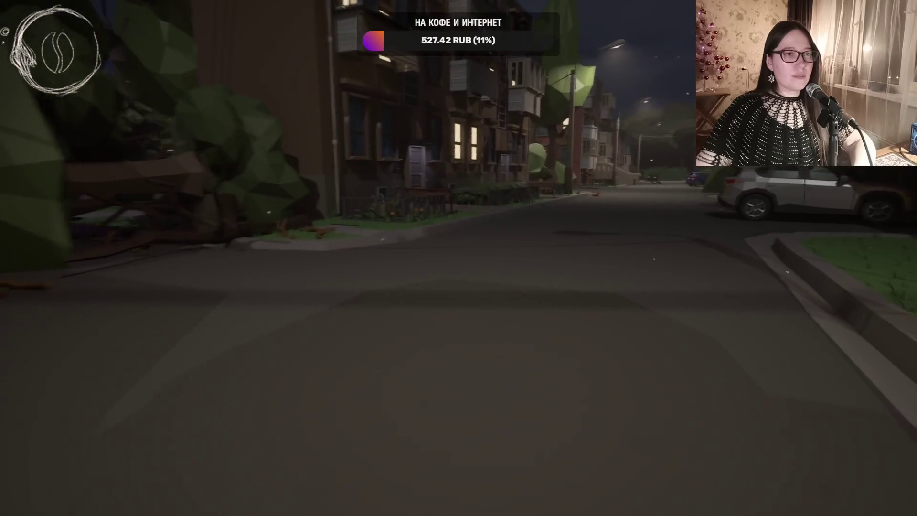
- Walk to the red building's balcony and ask the Smoker to borrow his ladder
key(w)
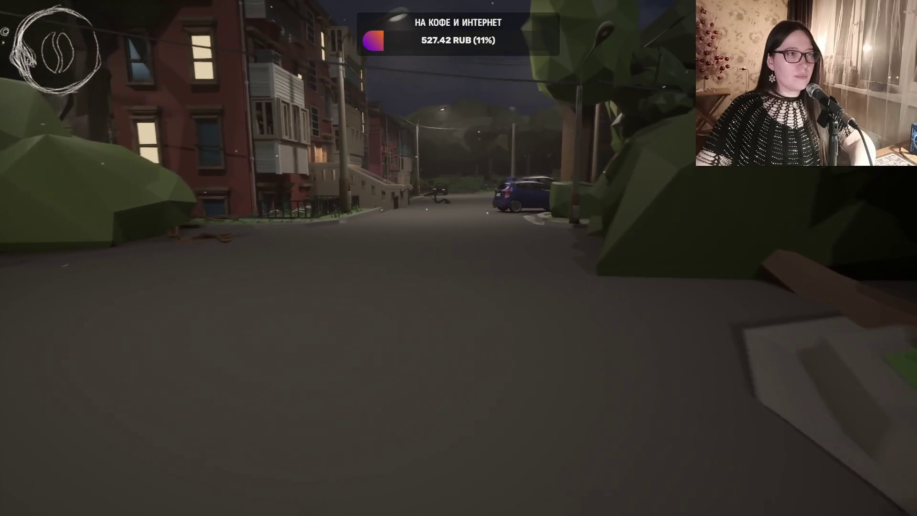
key(w)
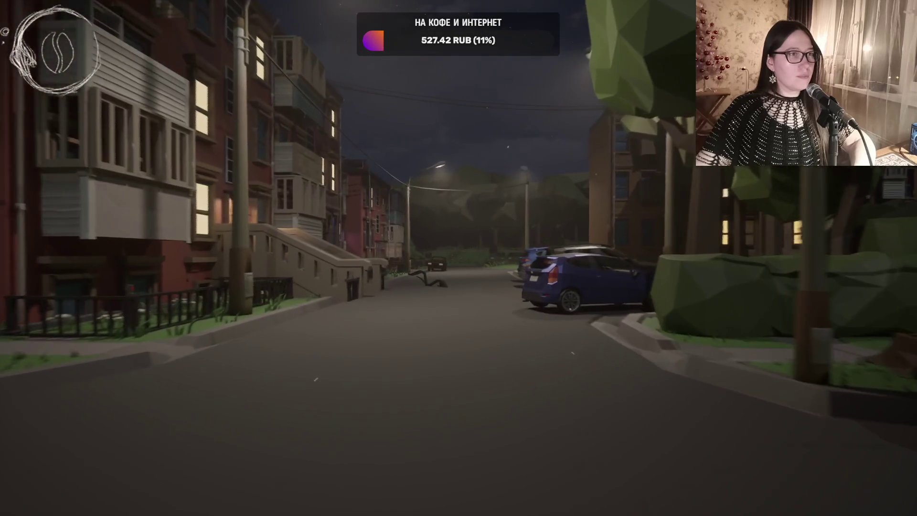
key(w)
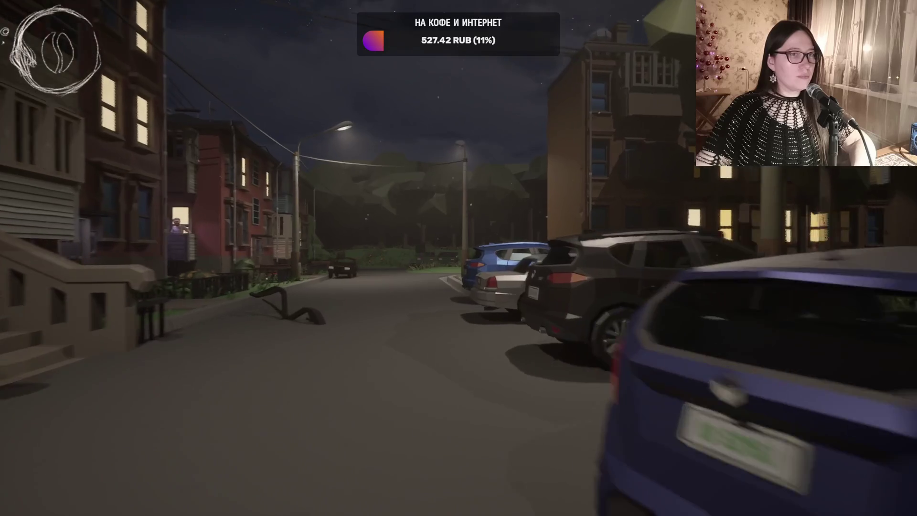
key(w)
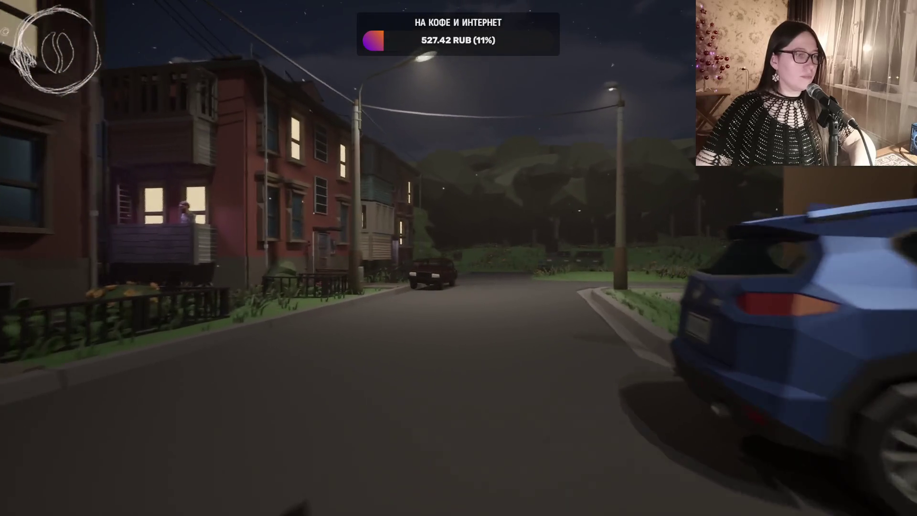
key(w)
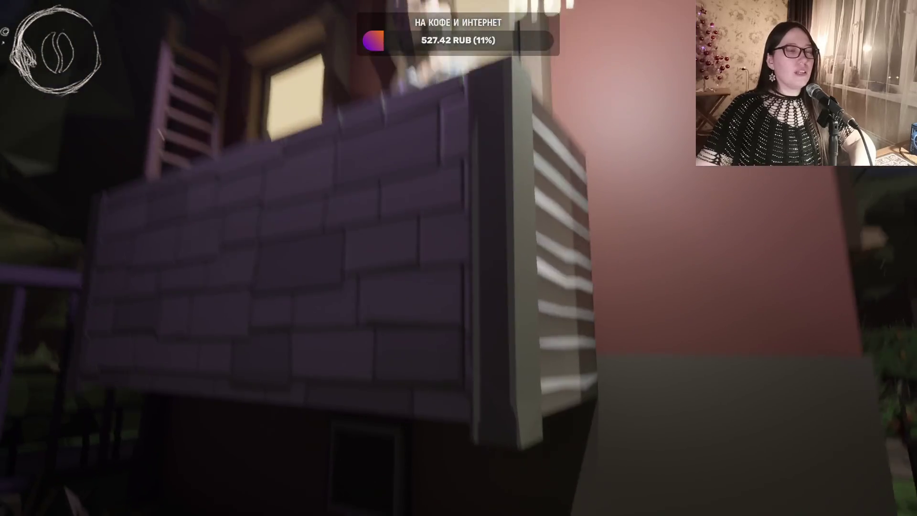
key(e)
click(201, 297)
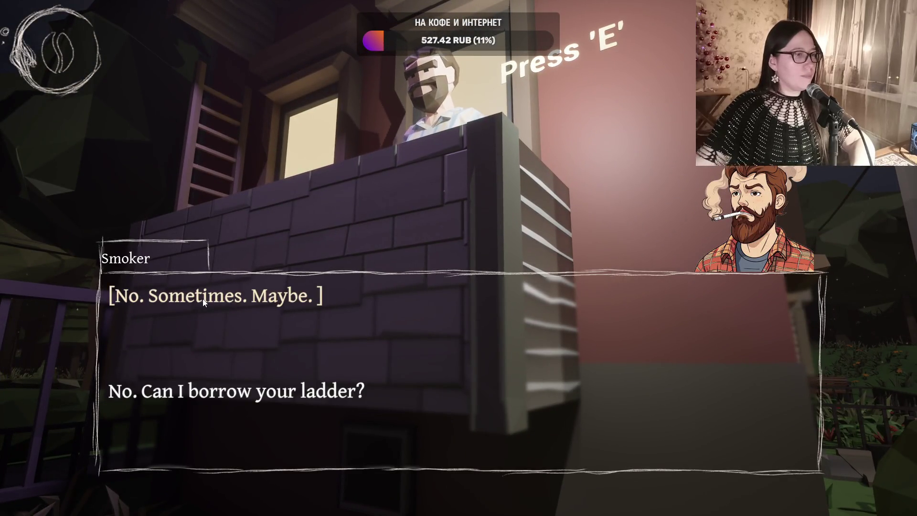
click(221, 396)
- Walk to the ladder by the fence and climb it over onto the sidewalk
key(w)
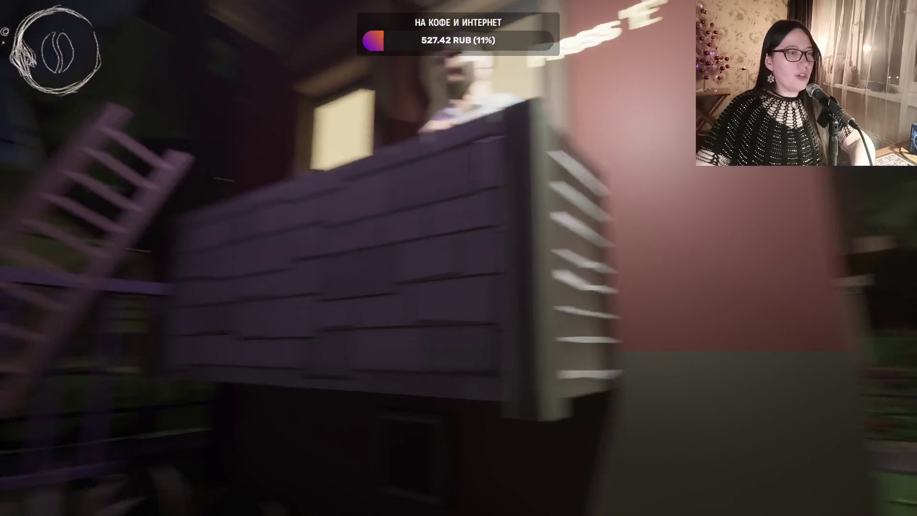
key(w)
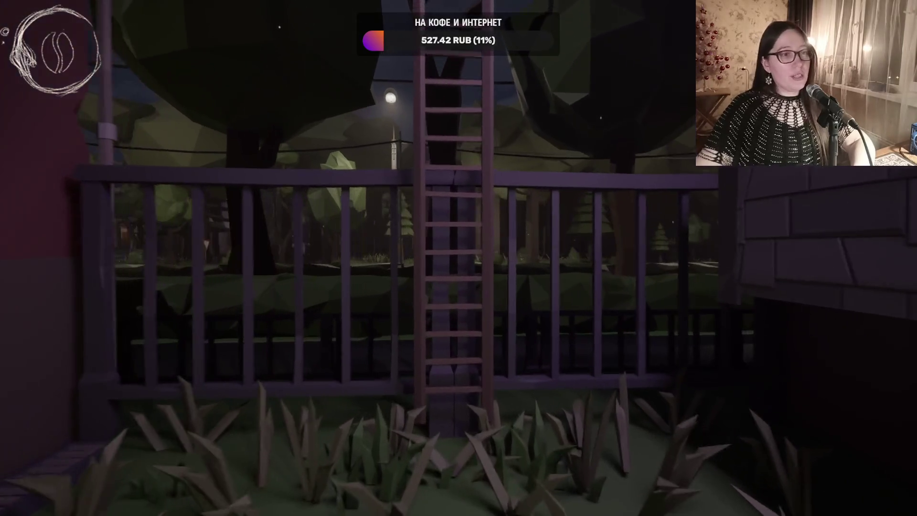
key(w)
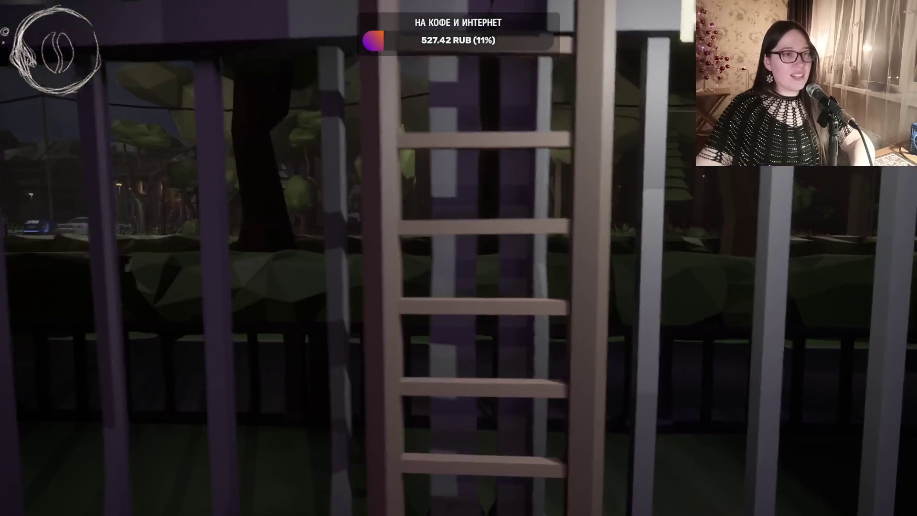
key(w)
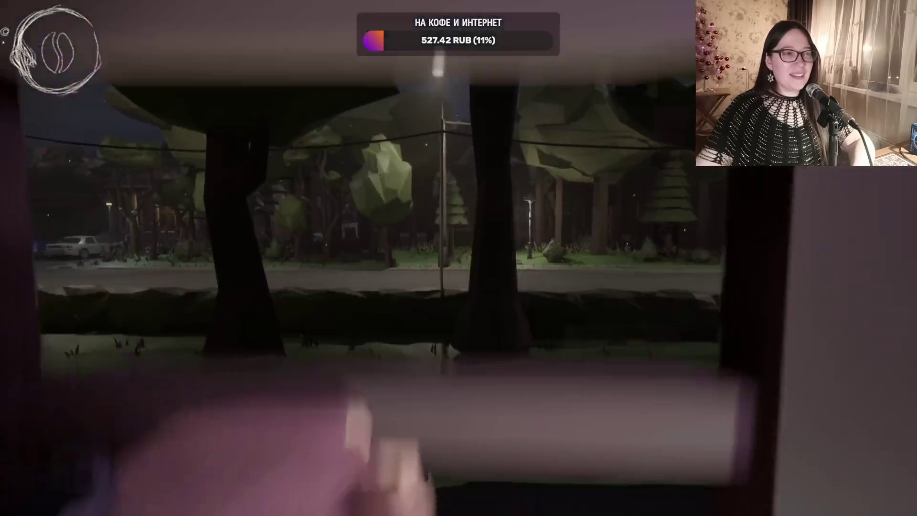
key(w)
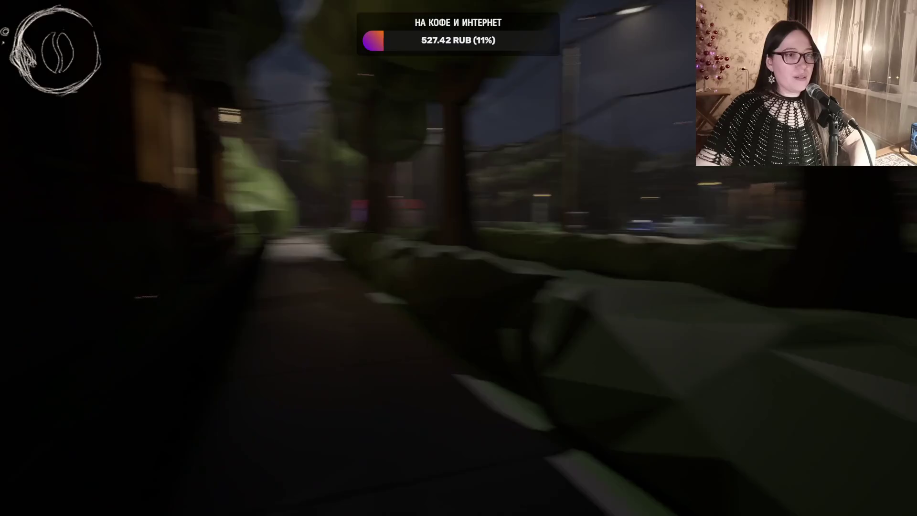
mouse_move(458, 258)
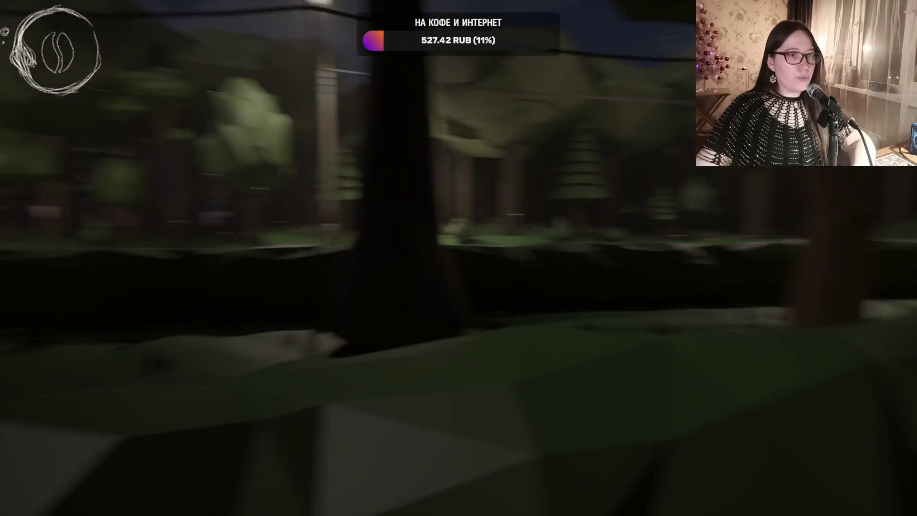
- Follow the sidewalk to the crosswalk, then head down the road to the red-roofed COFFEE kiosk
key(w)
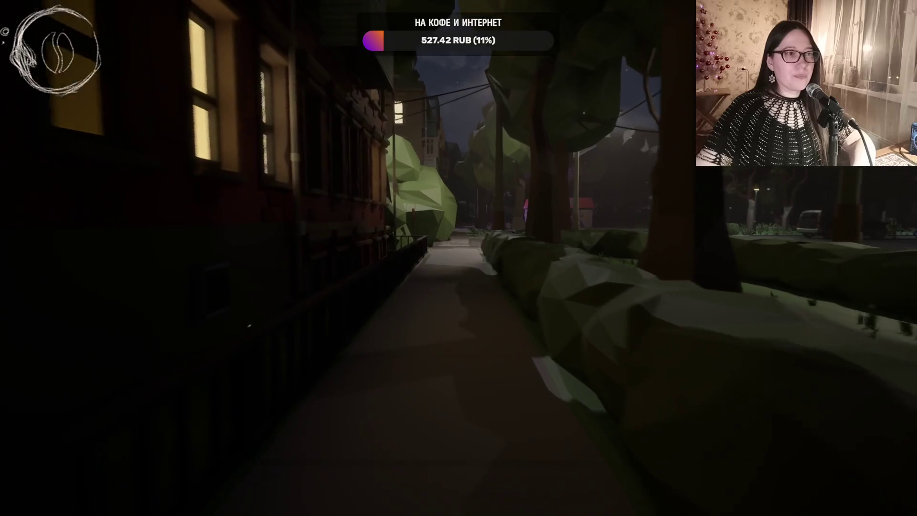
key(w)
key(w)
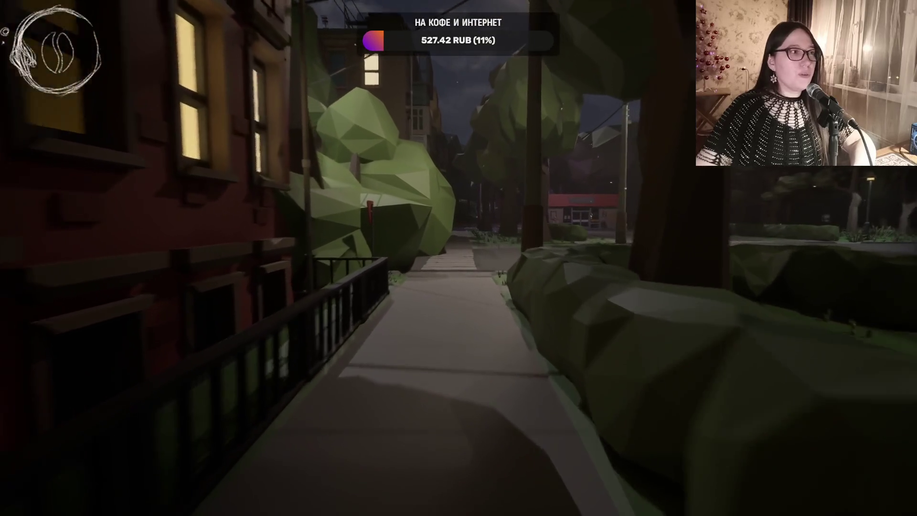
key(w)
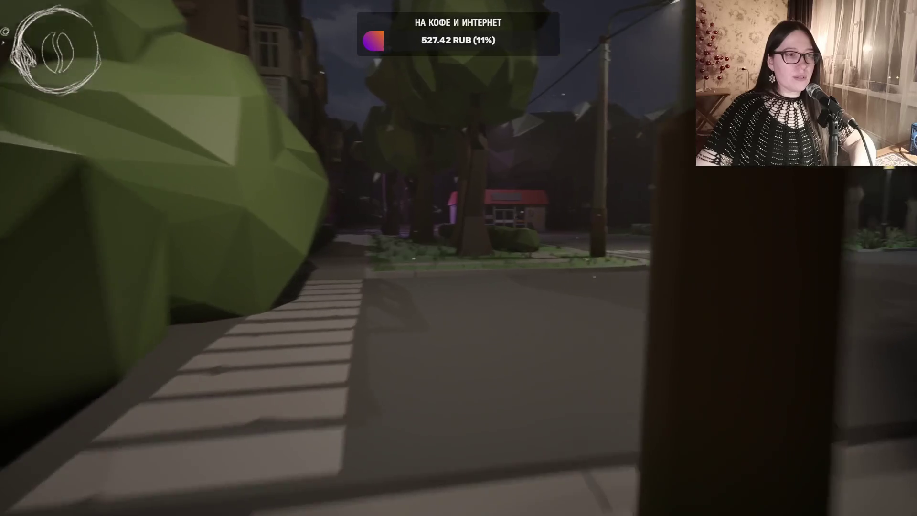
key(w)
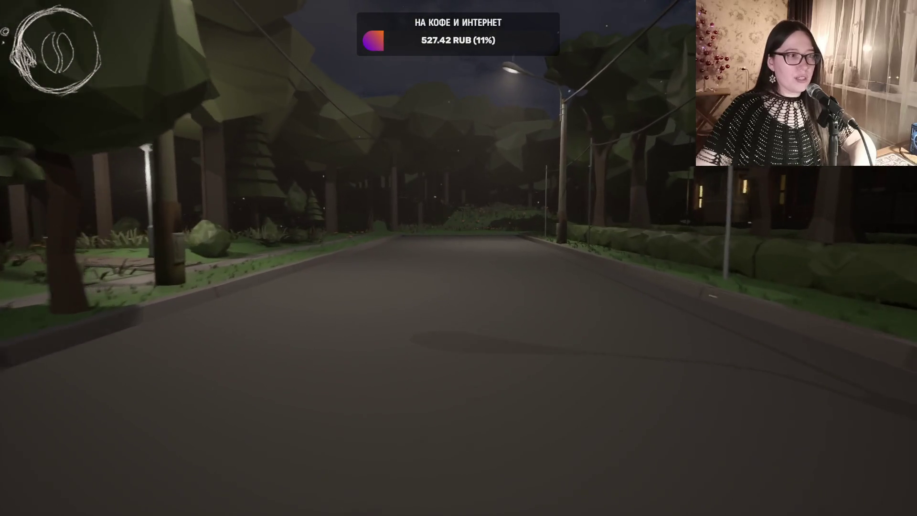
key(w)
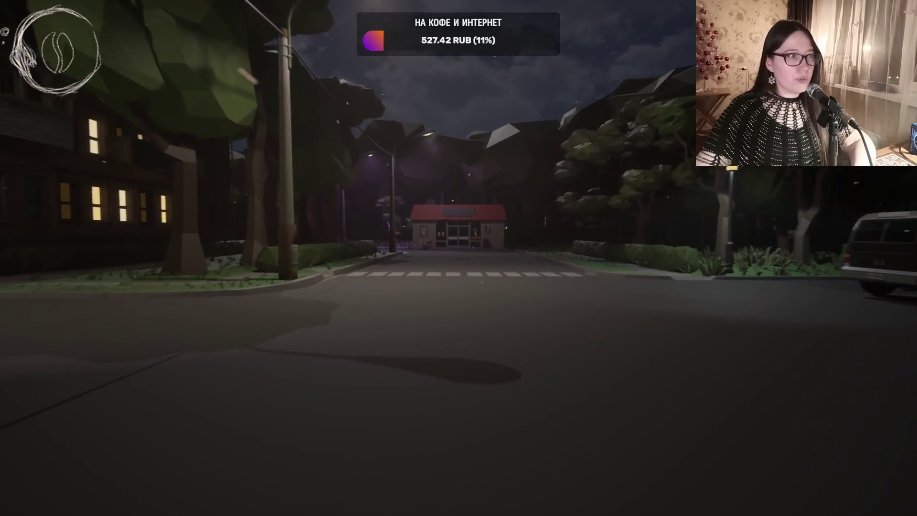
key(w)
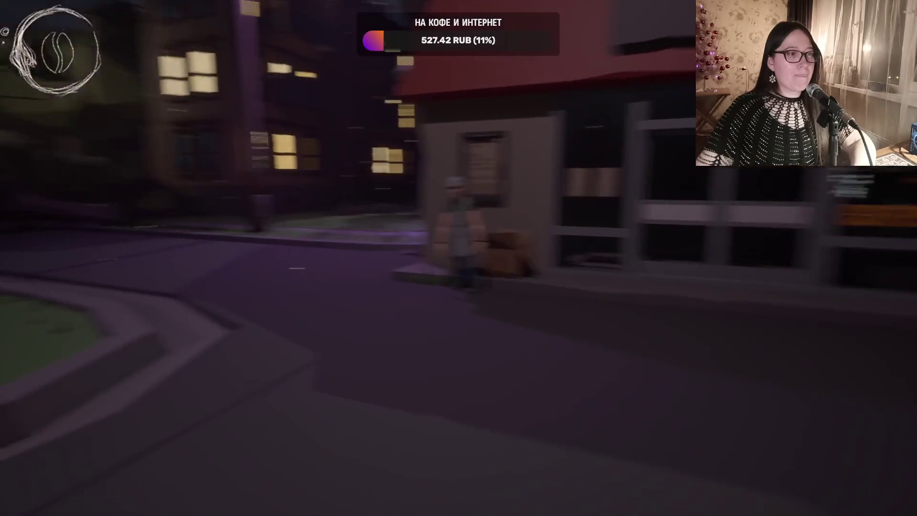
- Maneuver along the COFFEE kiosk front until beside the aproned worker with his Press 'E' prompt showing
key(w)
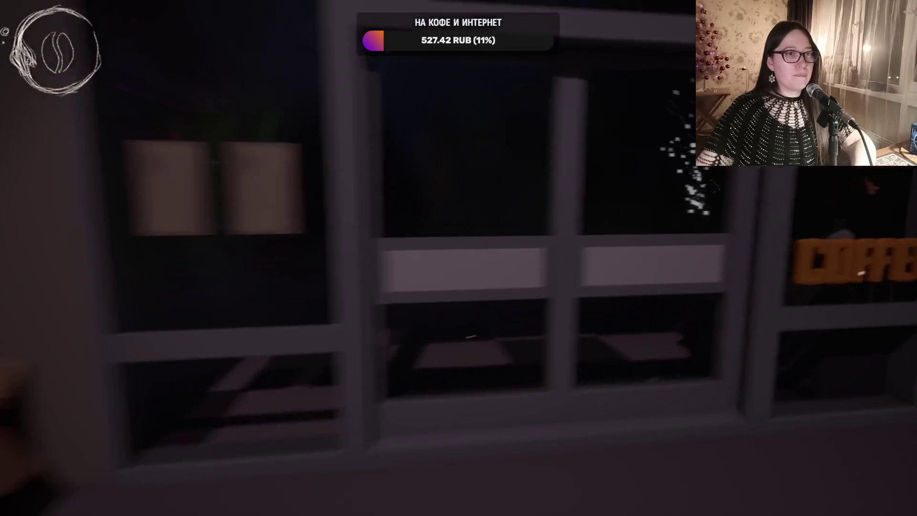
key(s)
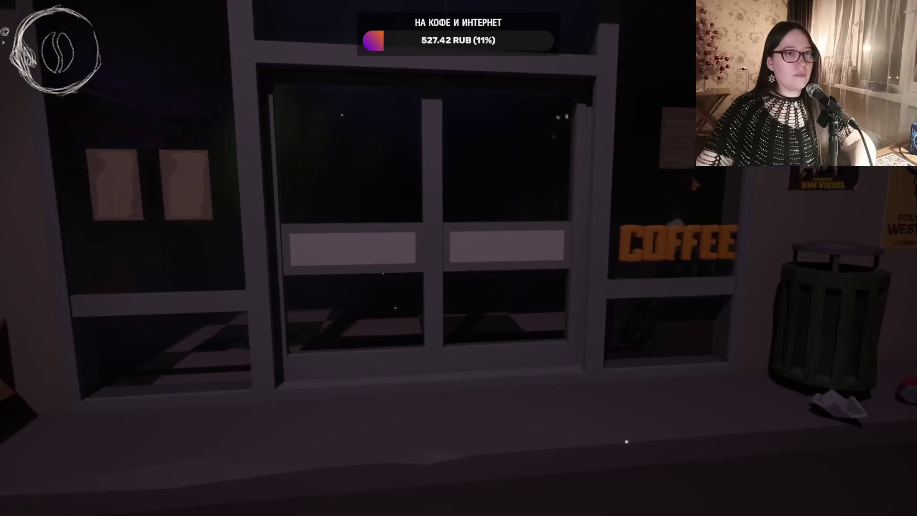
key(s)
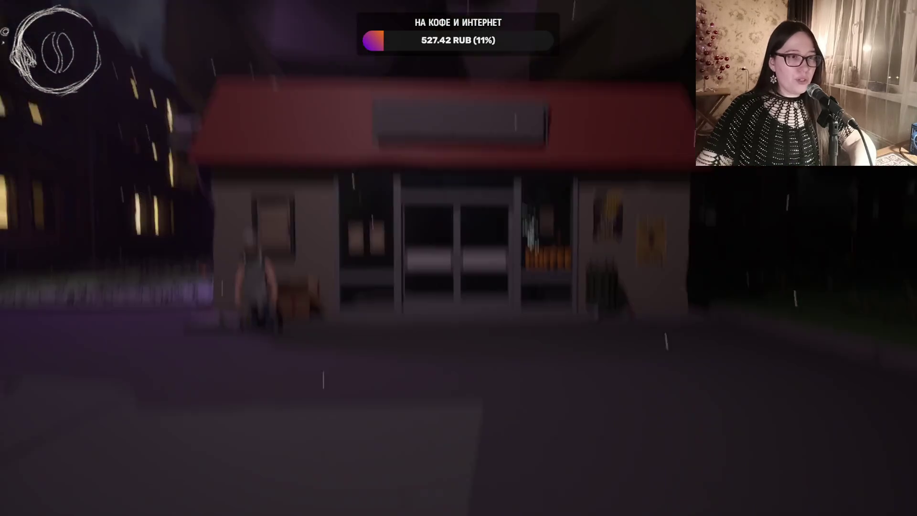
key(w)
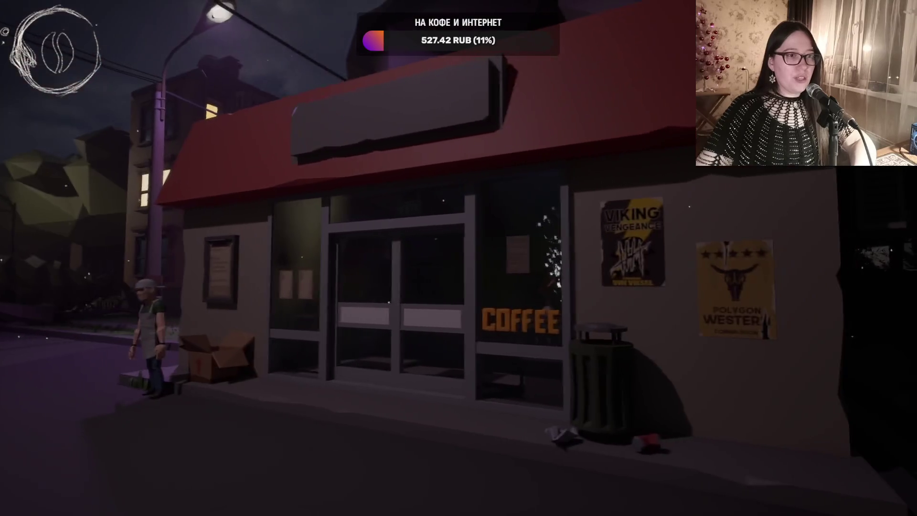
key(w)
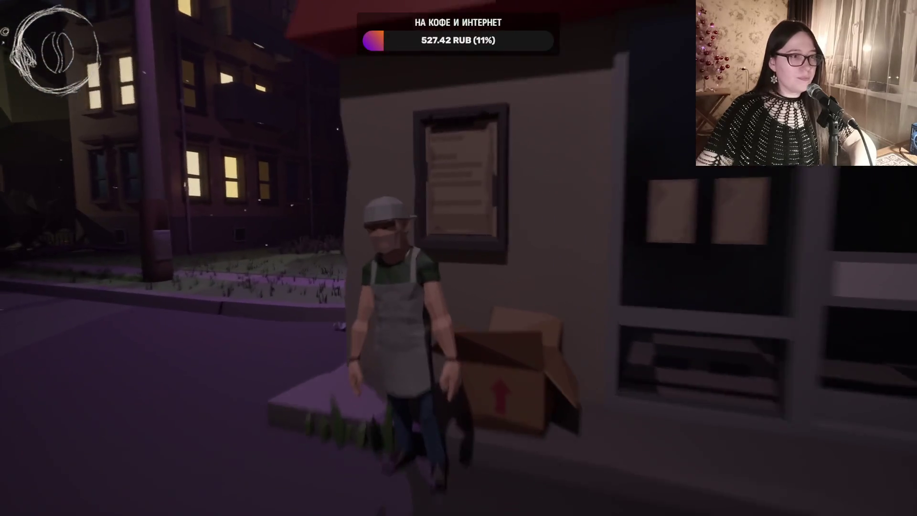
key(w)
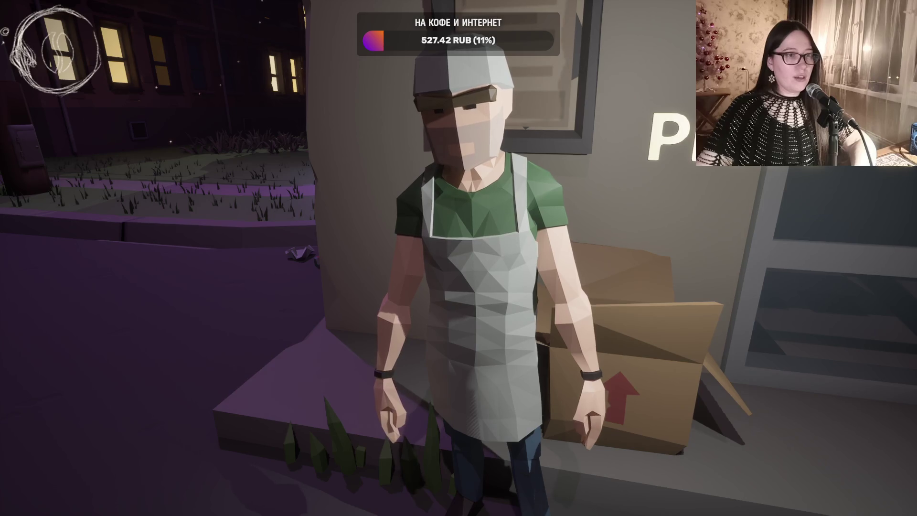
key(s)
key(w)
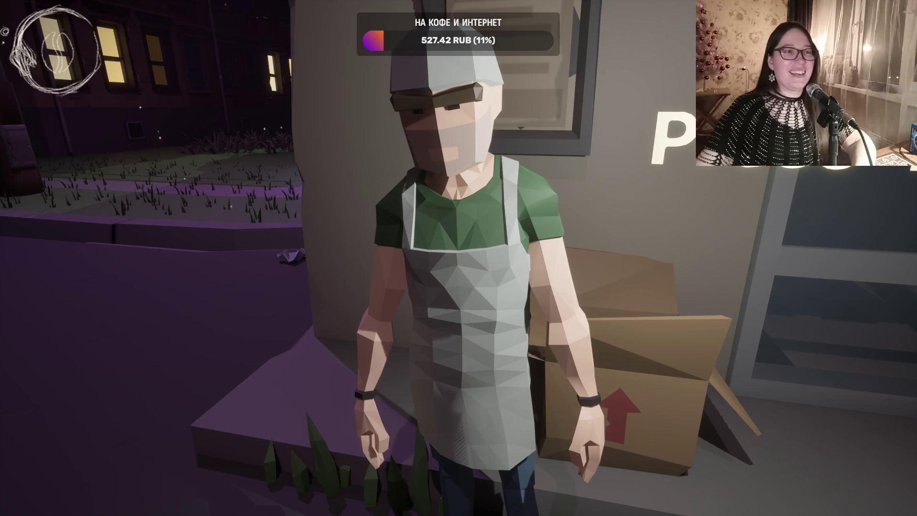
key(d)
key(s)
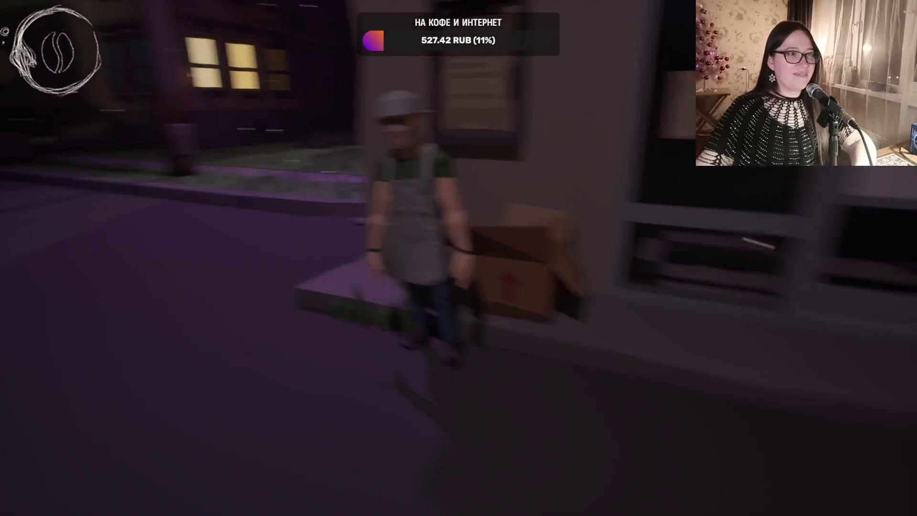
key(w)
key(d)
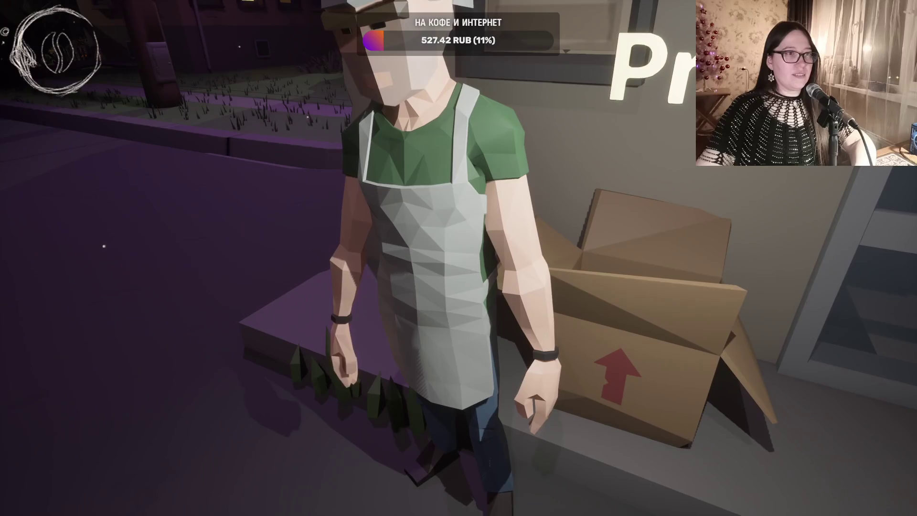
- Reposition around the aproned man and the shop wall, then turn toward the lawn
key(s)
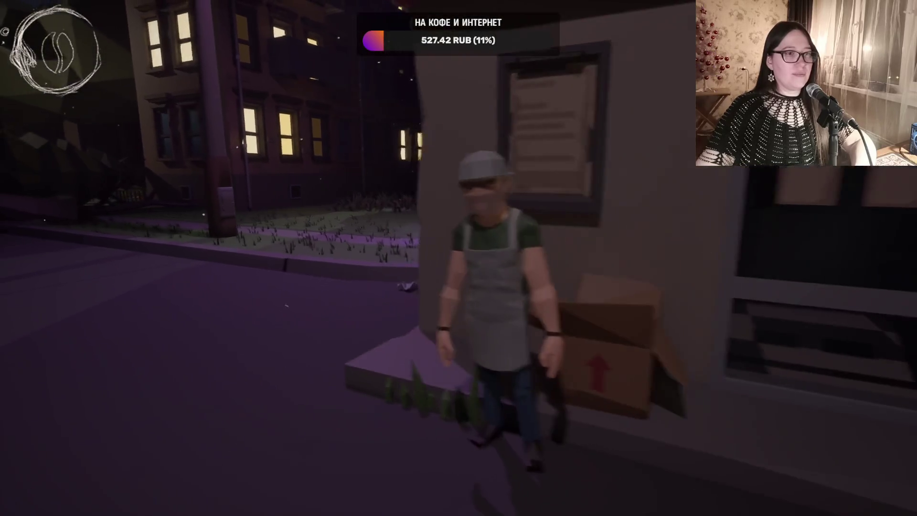
key(w)
key(s)
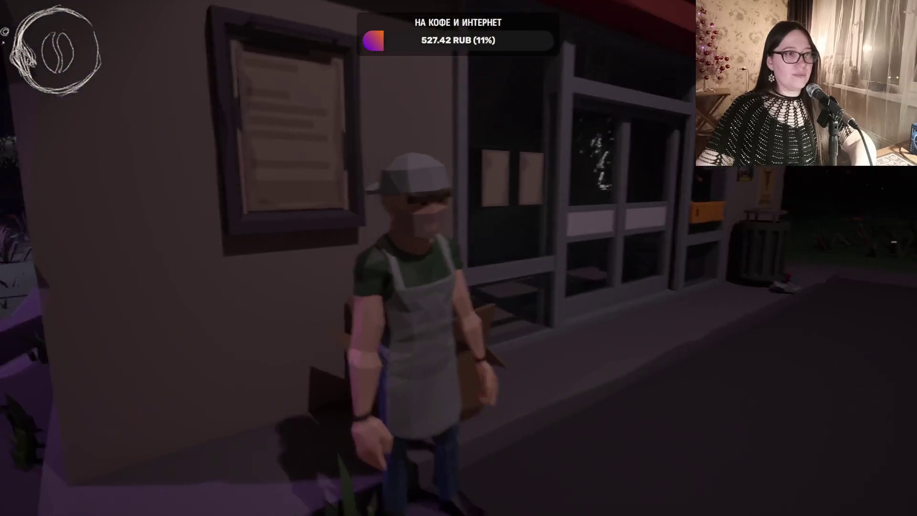
key(w)
key(s)
key(w)
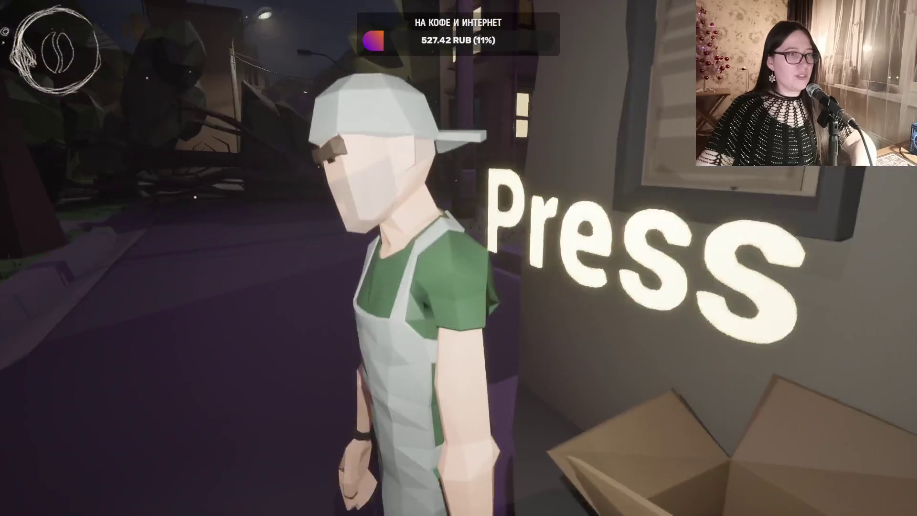
key(s)
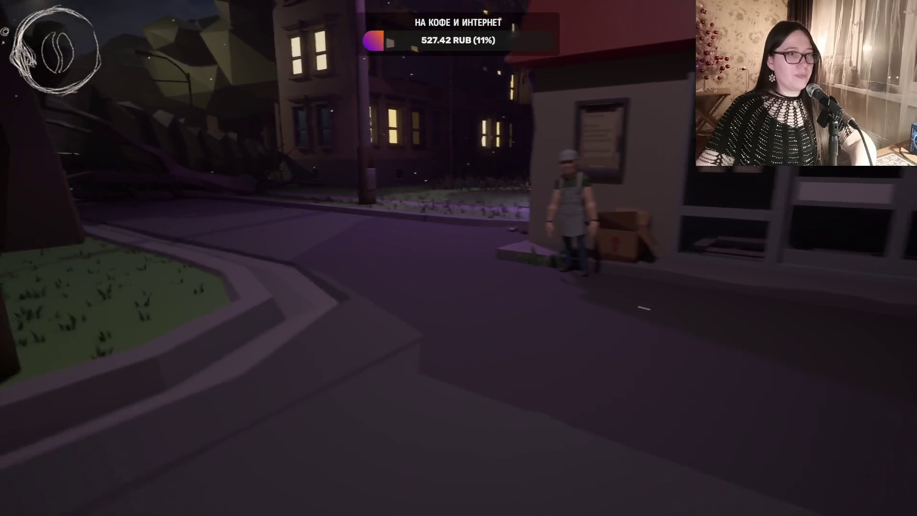
key(w)
key(w)
key(s)
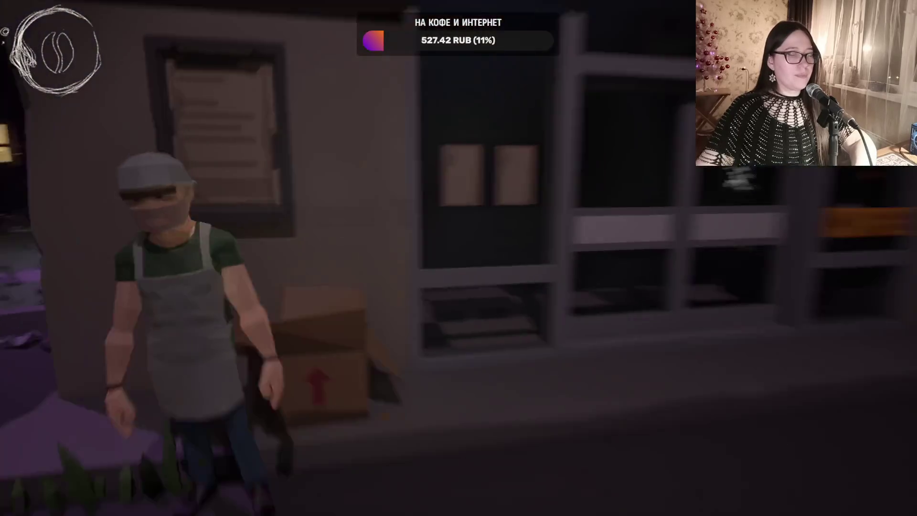
- Walk past the purple tree and inspect the grey rock to trigger the 'I need a saw' line
key(w)
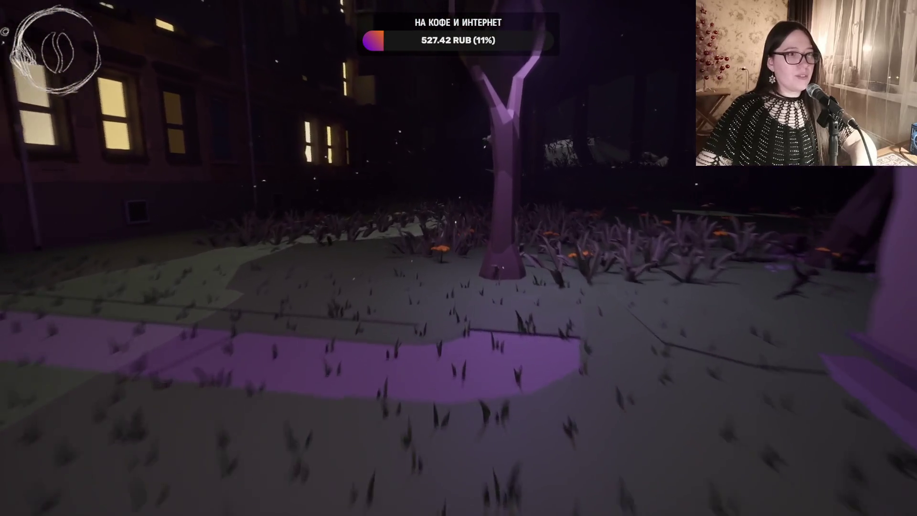
key(w)
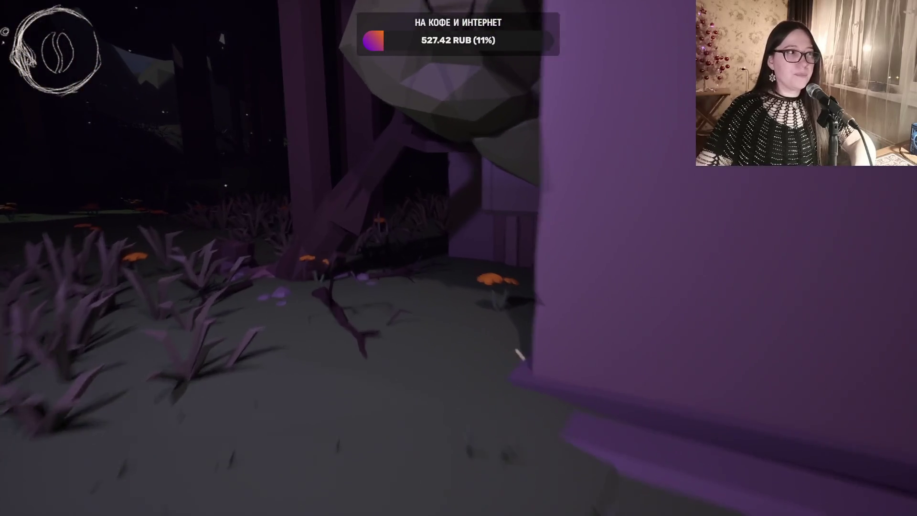
mouse_move(289, 180)
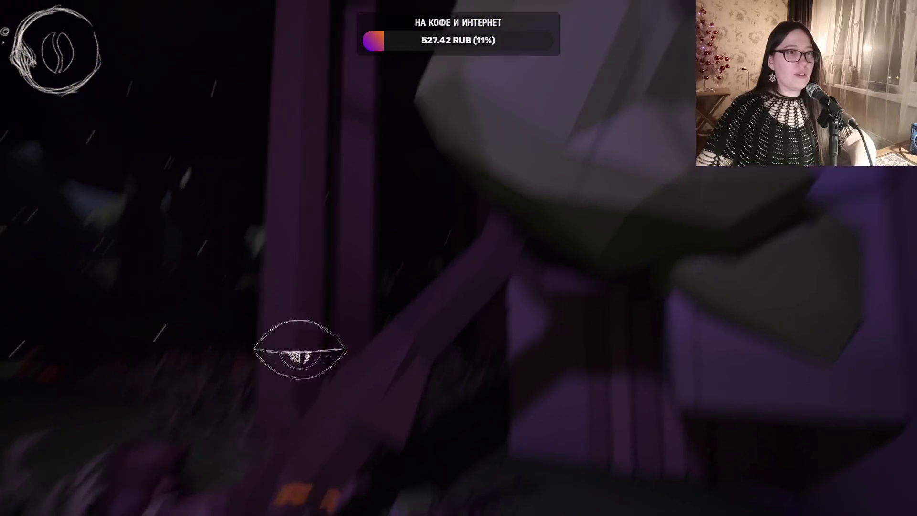
key(w)
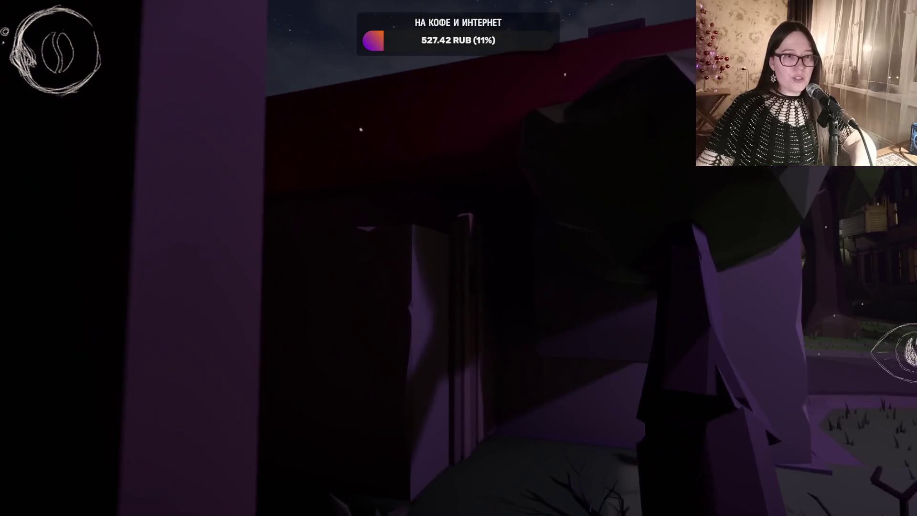
mouse_move(458, 258)
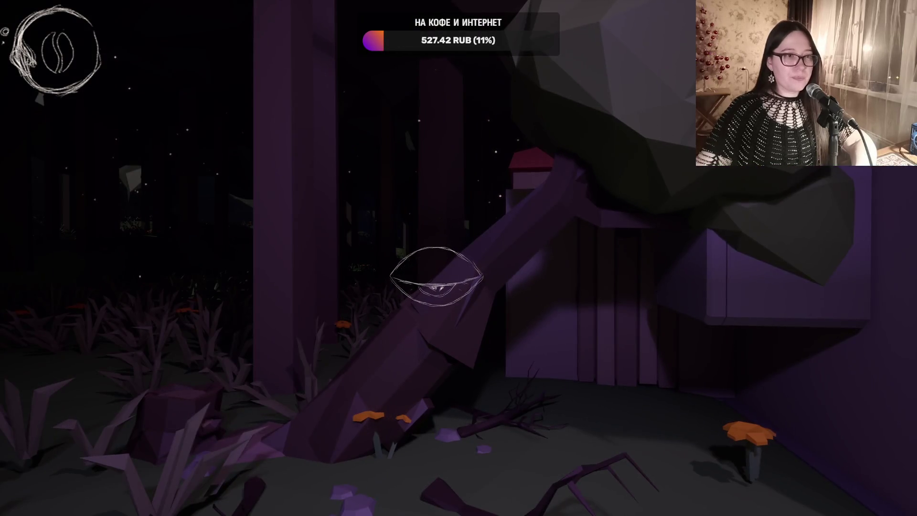
click(436, 276)
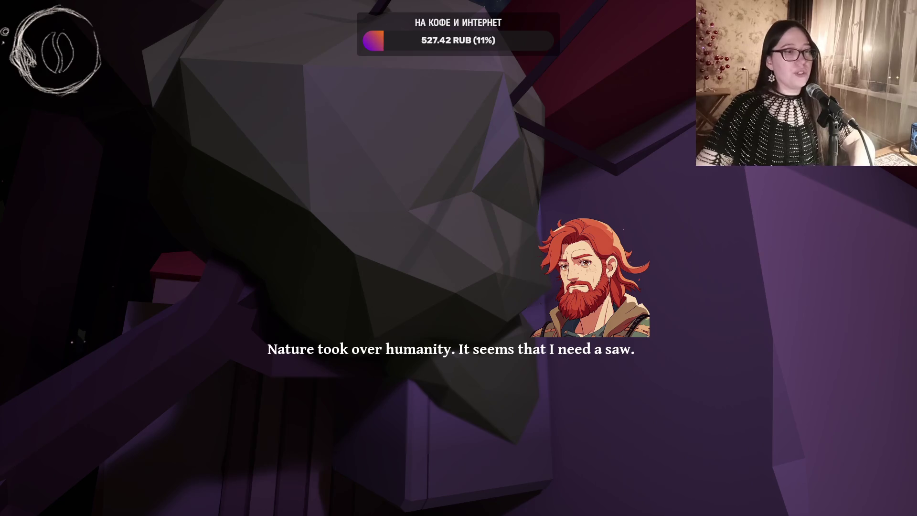
- Cross the street at the crosswalk, pass the parked van and climb the steps to the red-haired girl
mouse_move(459, 258)
key(w)
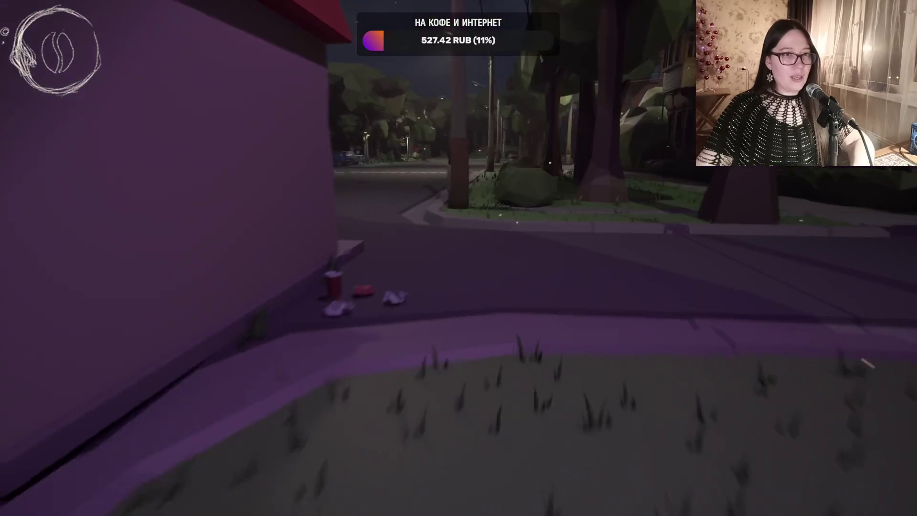
key(w)
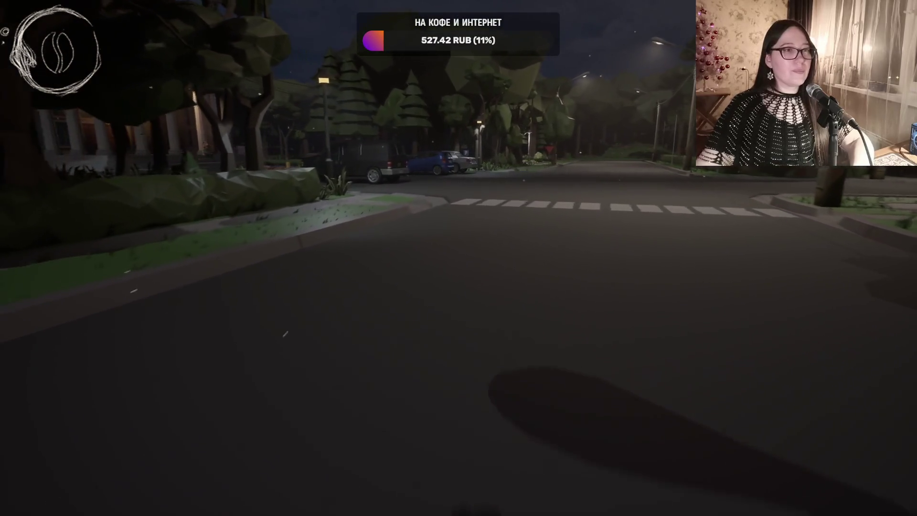
key(w)
key(w)
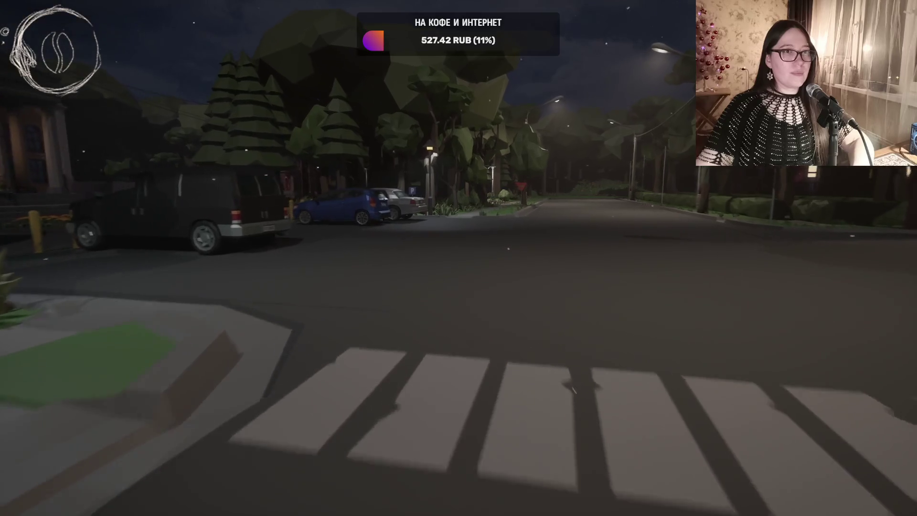
key(w)
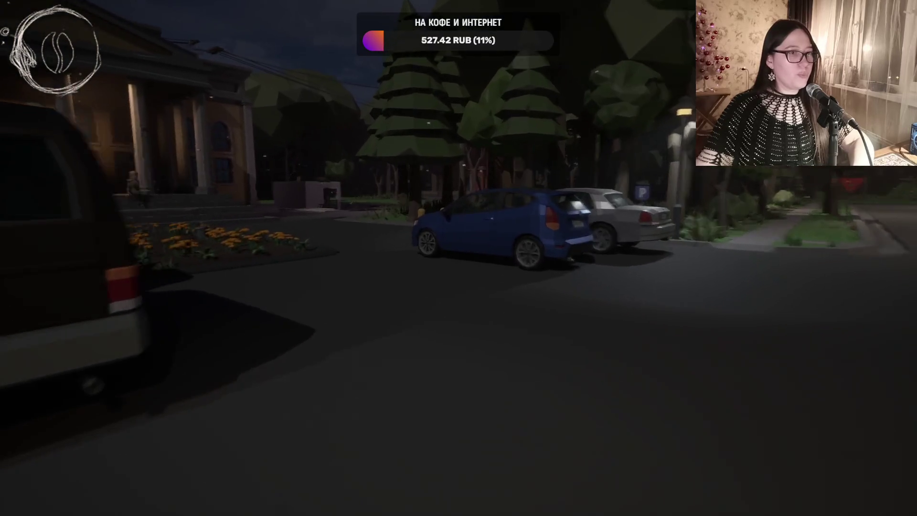
key(w)
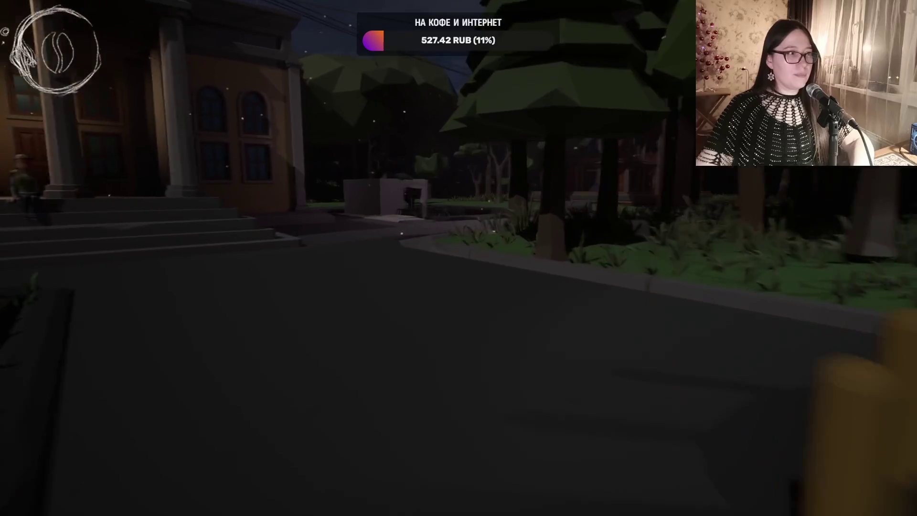
key(w)
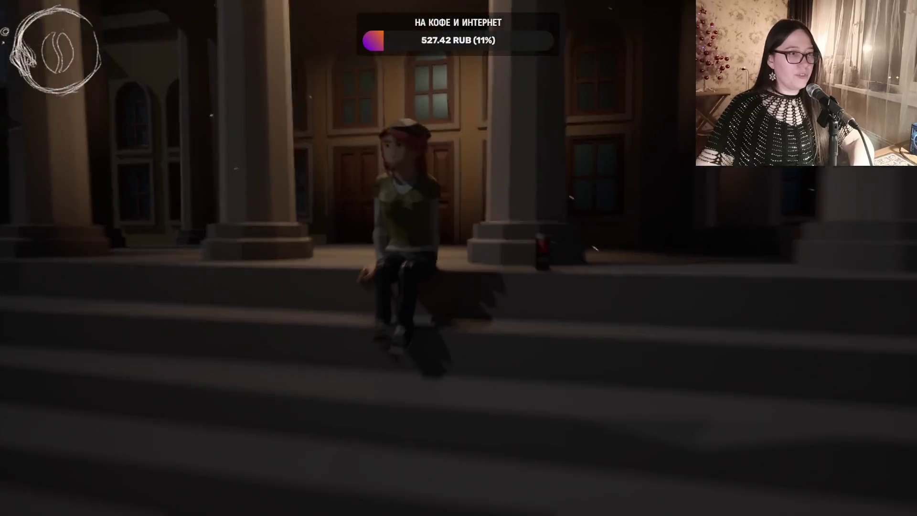
key(w)
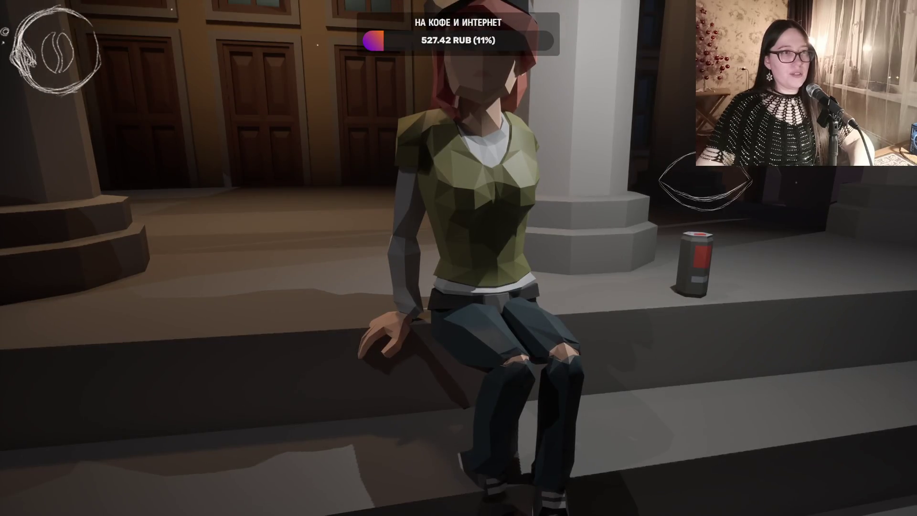
key(w)
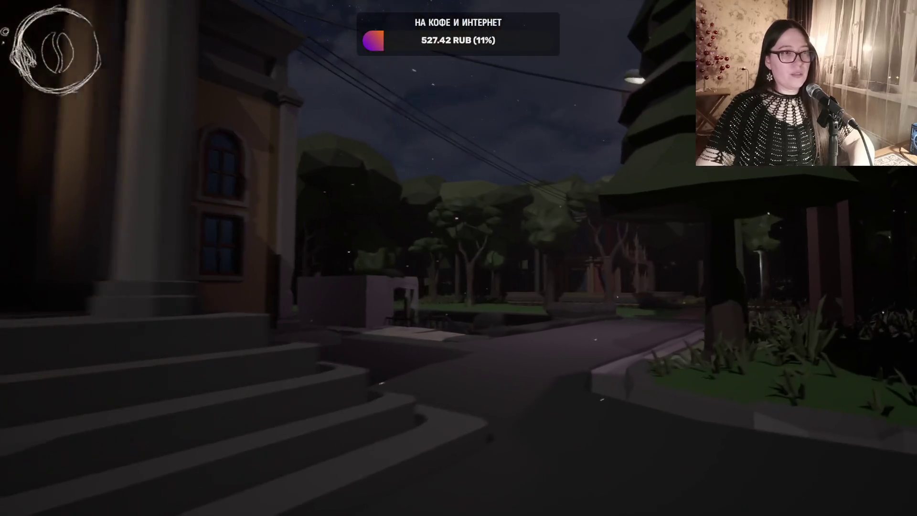
- Walk past the fenced pit and down the stairs, read the boarded spot's dialogue, then end the playtest
key(w)
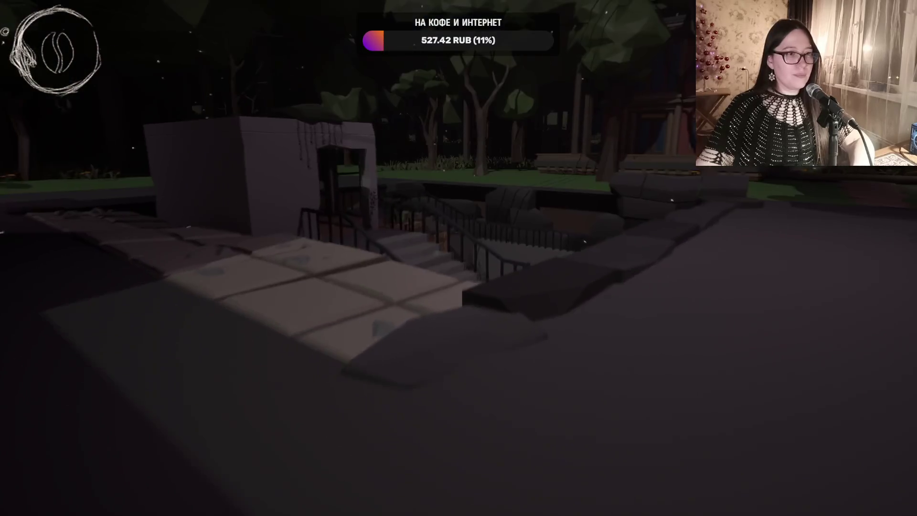
key(w)
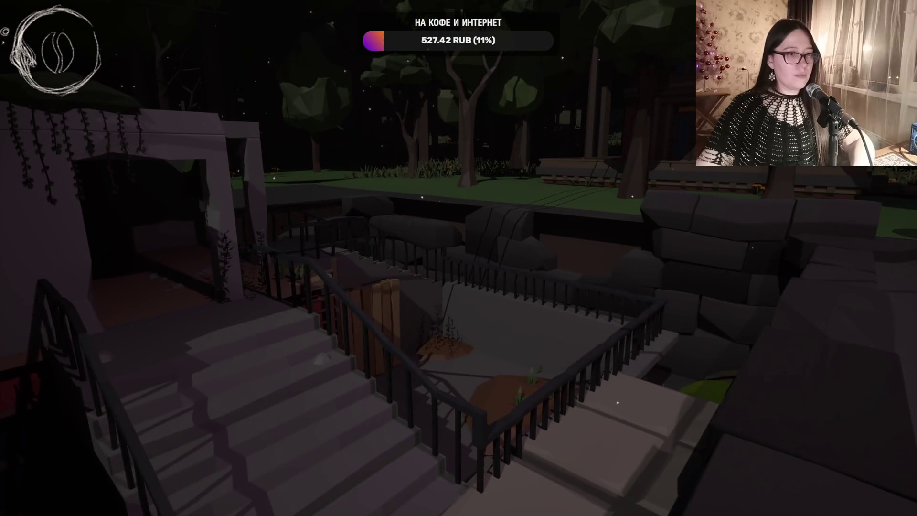
key(w)
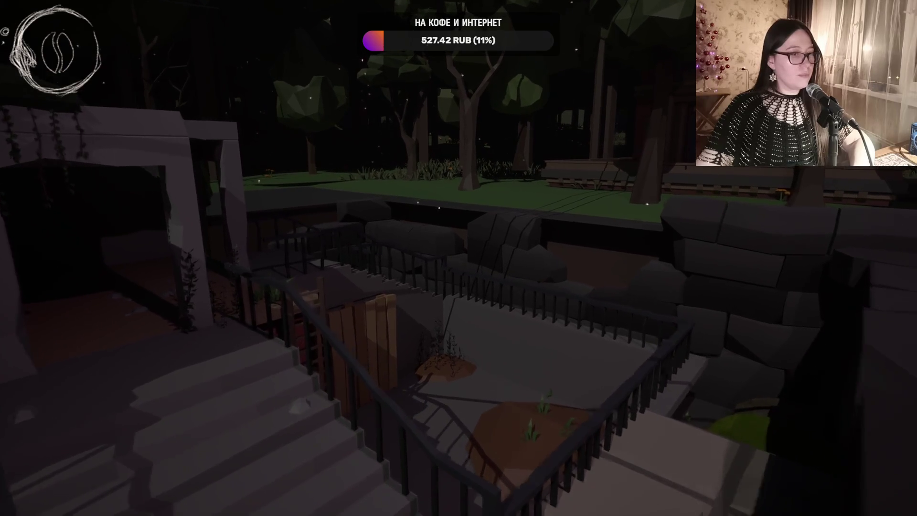
key(w)
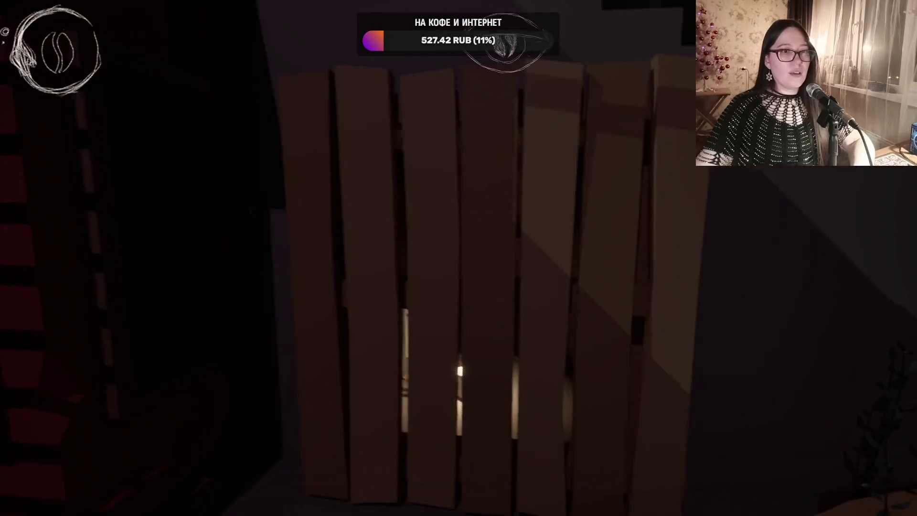
key(e)
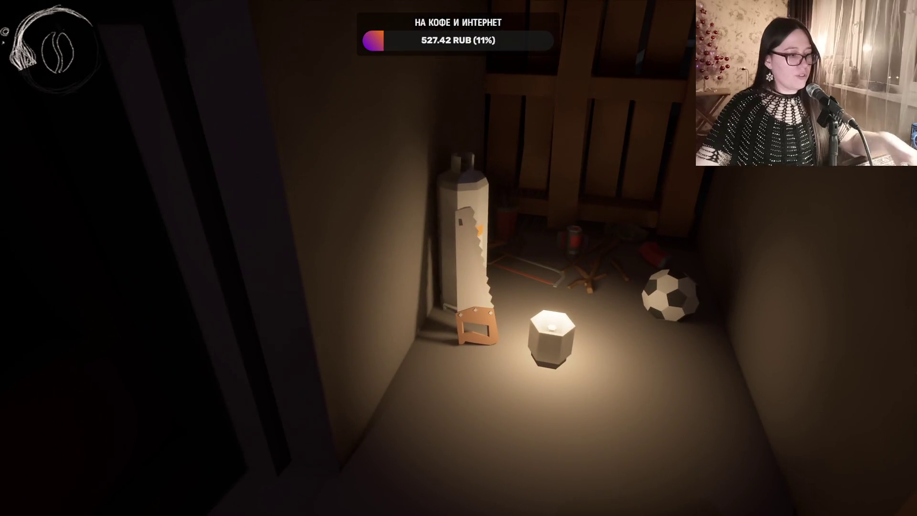
key(Escape)
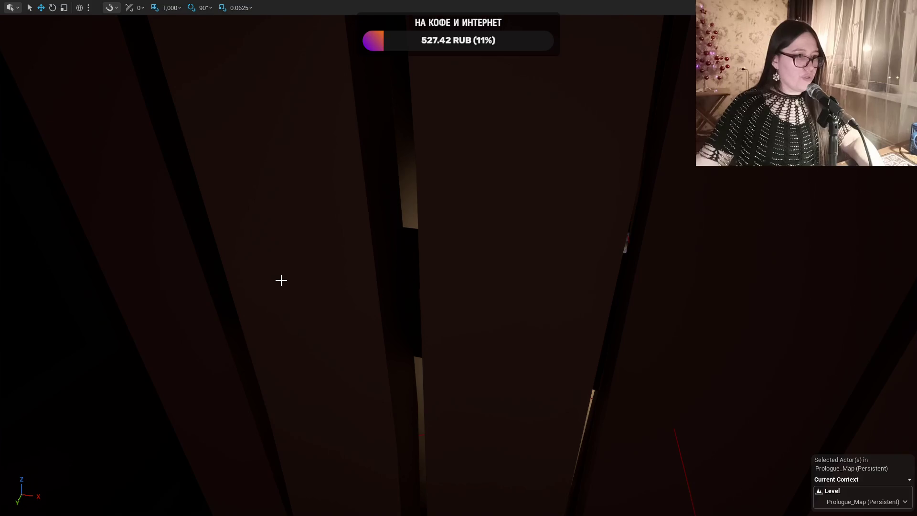
- Select the saw in the viewport and open its BP_Saw blueprint
key(f)
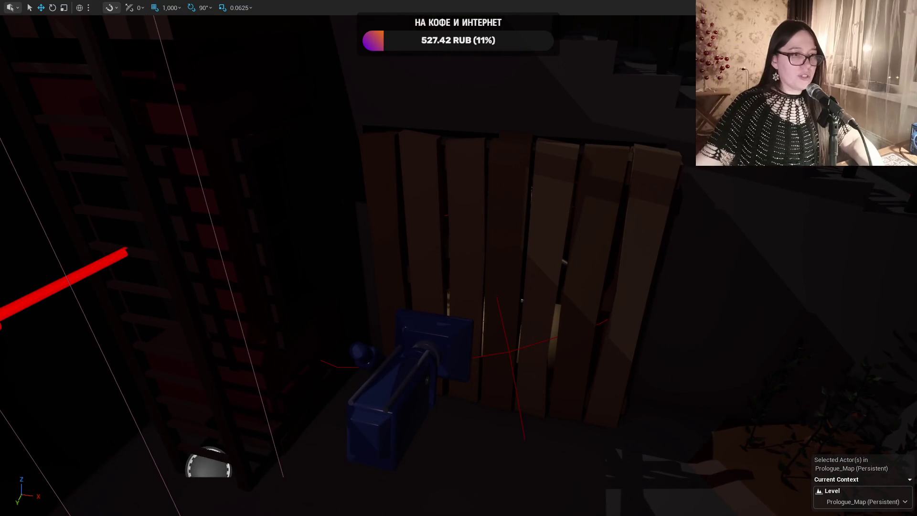
click(433, 266)
click(501, 313)
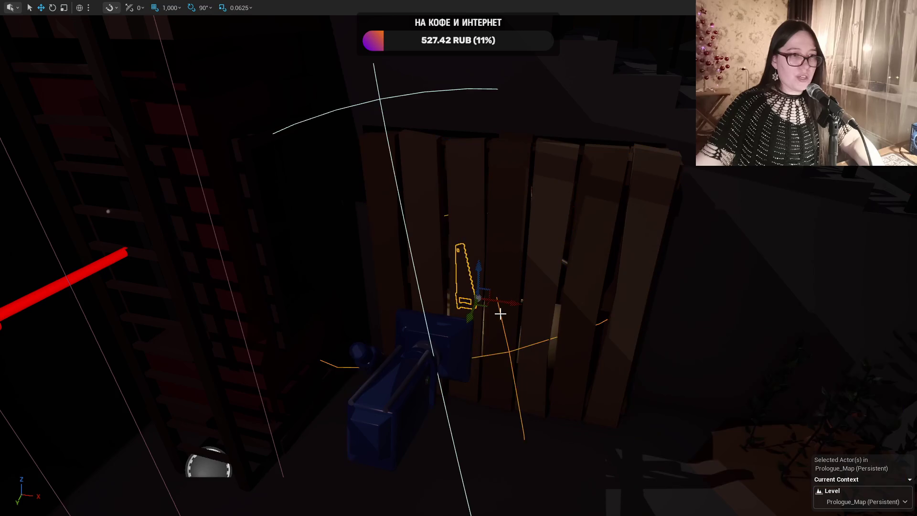
key(F11)
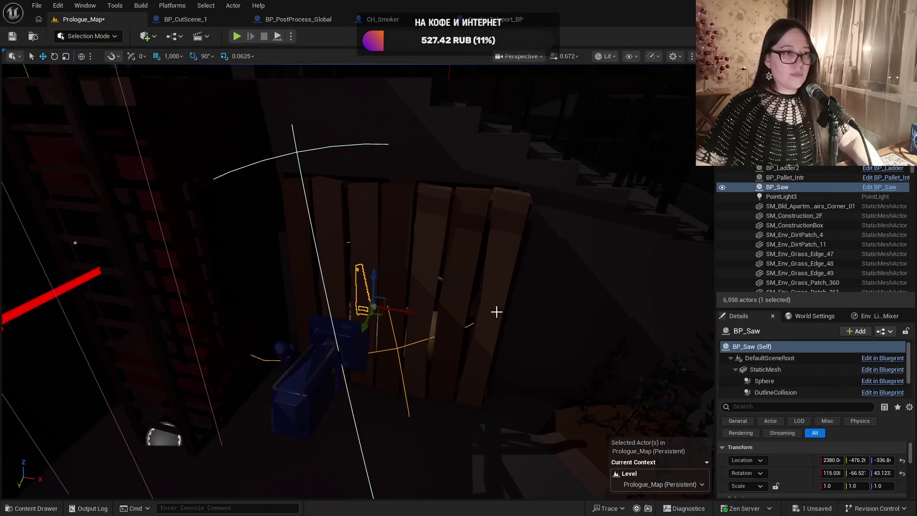
click(868, 190)
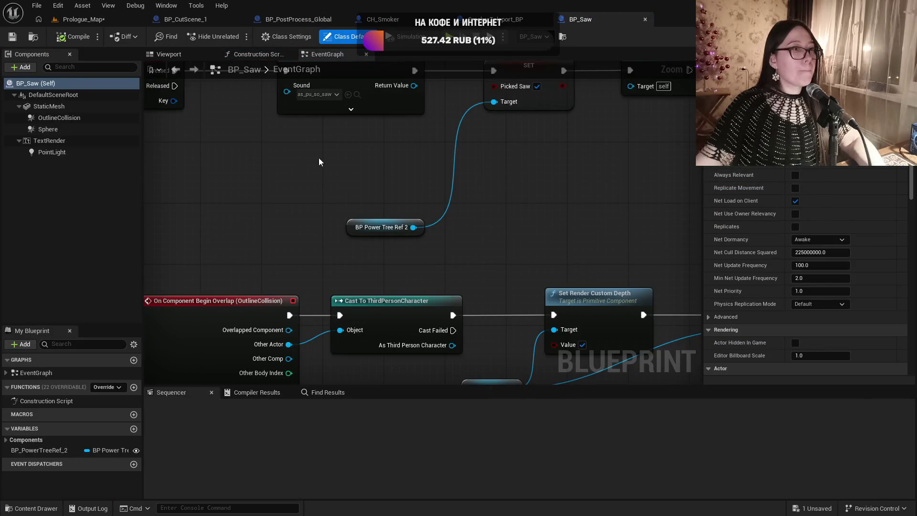
- Set the Sphere component's PlayerCharacter response to Overlap, compile and save BP_Saw, then save Prologue_Map
click(46, 120)
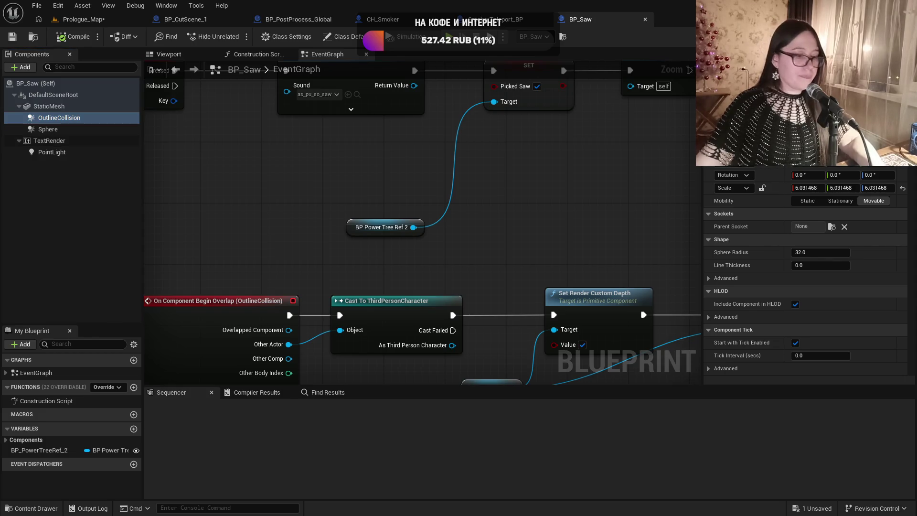
scroll(807, 272, down, 5)
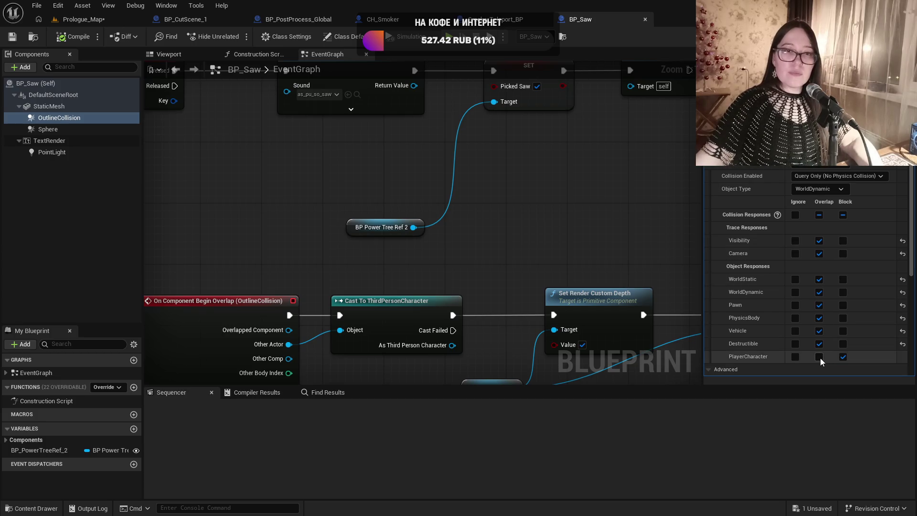
click(53, 130)
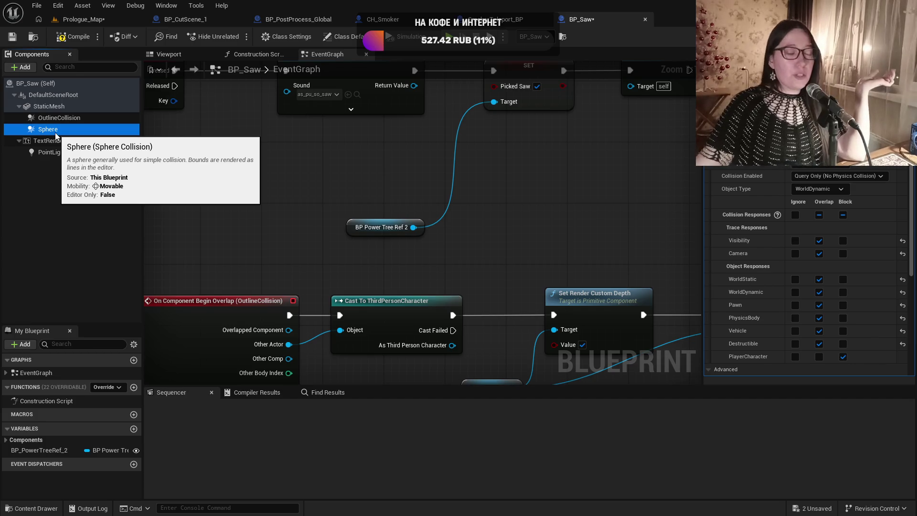
click(818, 357)
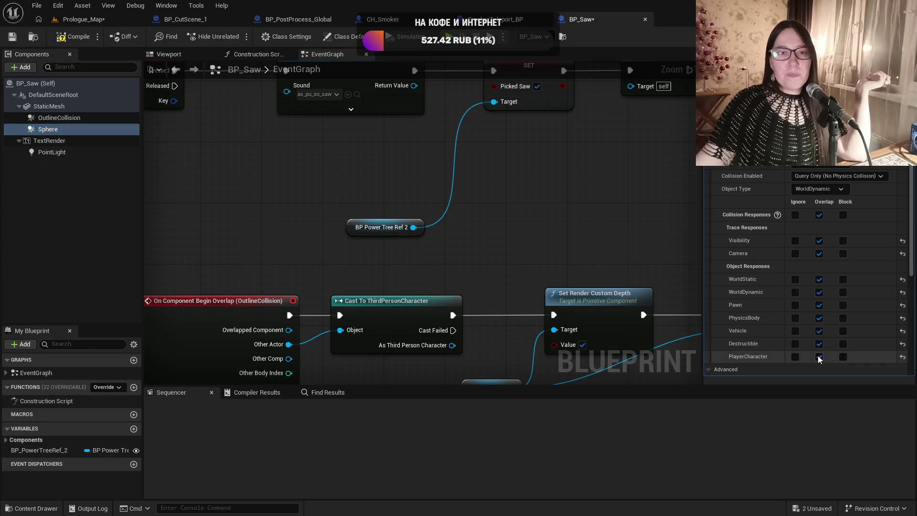
click(68, 44)
click(12, 38)
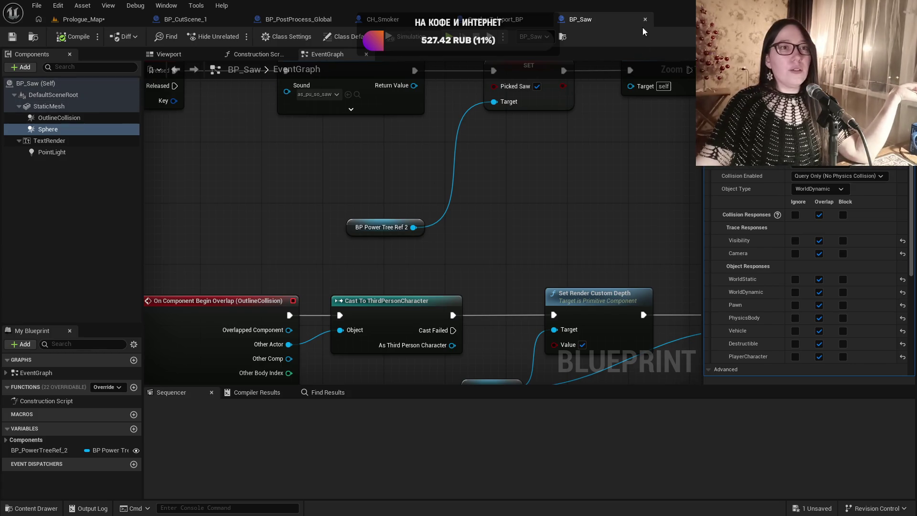
click(82, 19)
click(10, 38)
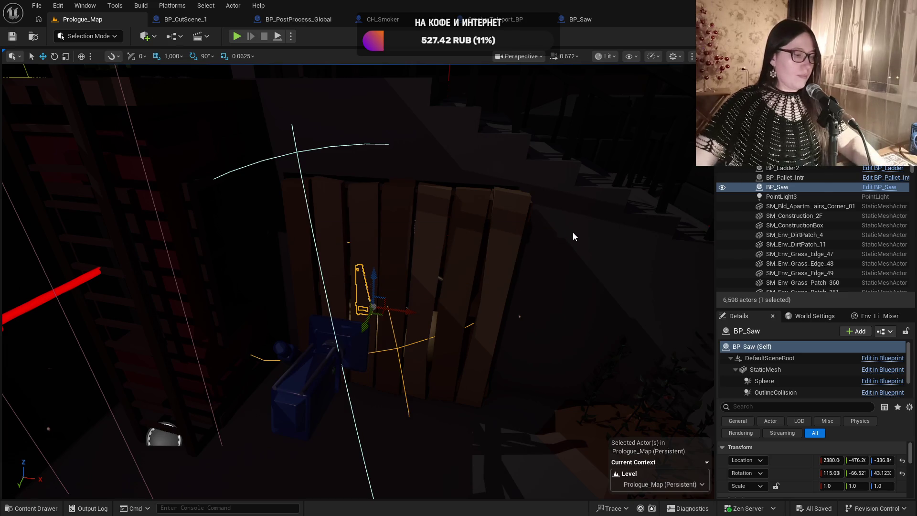
- Orbit the viewport down over the saw, then swing it out toward the street and trees
mouse_move(572, 232)
mouse_down()
mouse_move(554, 272)
mouse_move(572, 232)
mouse_up()
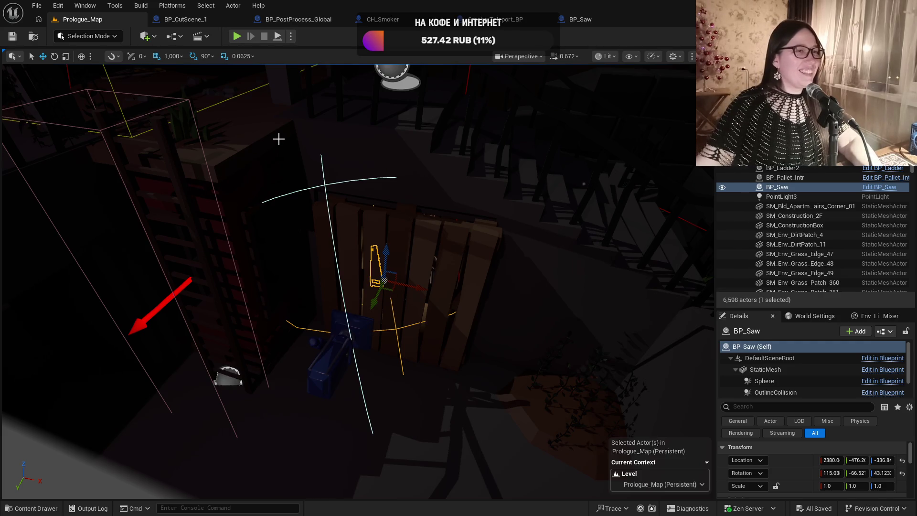
mouse_move(554, 203)
mouse_down()
mouse_move(5, 152)
mouse_move(5, 267)
mouse_move(81, 256)
mouse_up()
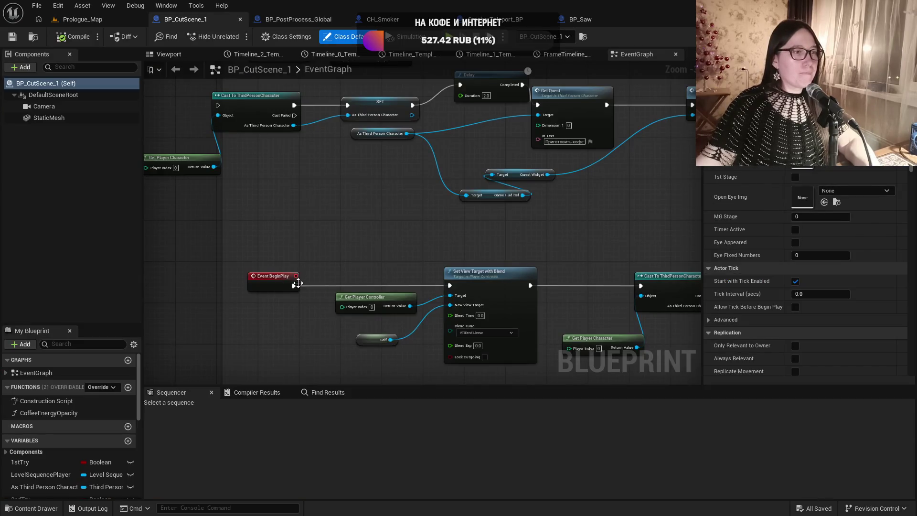
- Wire Event BeginPlay directly to Cast To ThirdPersonCharacter, save the cutscene blueprint, and run a quick playtest
mouse_move(292, 286)
mouse_down()
mouse_move(205, 100)
mouse_move(217, 105)
mouse_up()
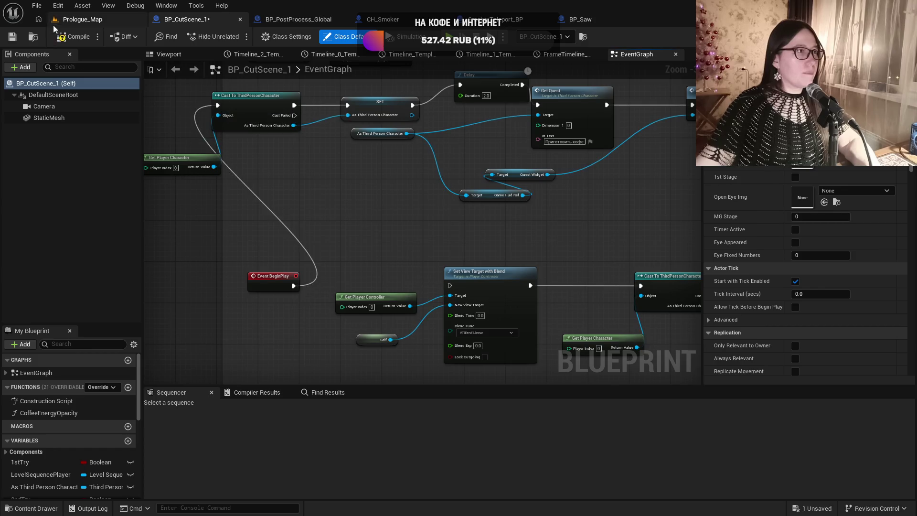
click(12, 37)
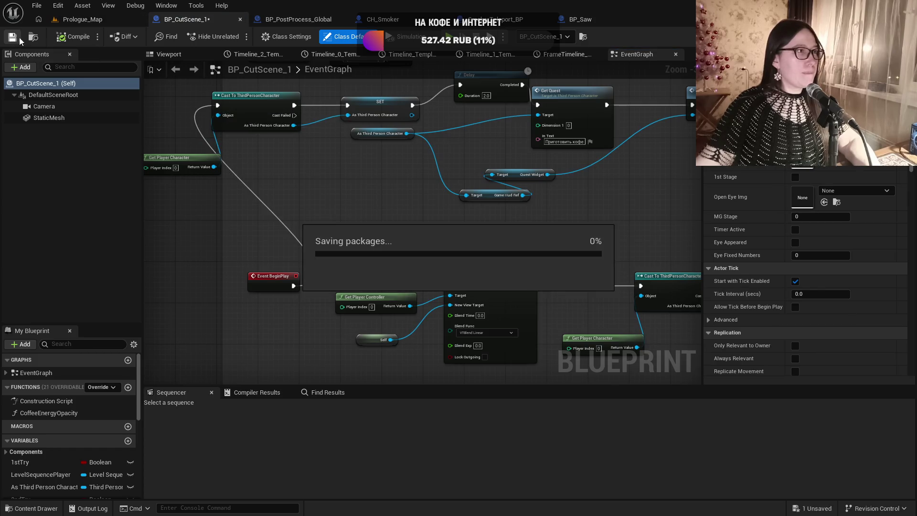
click(81, 19)
drag(480, 253, 480, 254)
drag(301, 130, 302, 130)
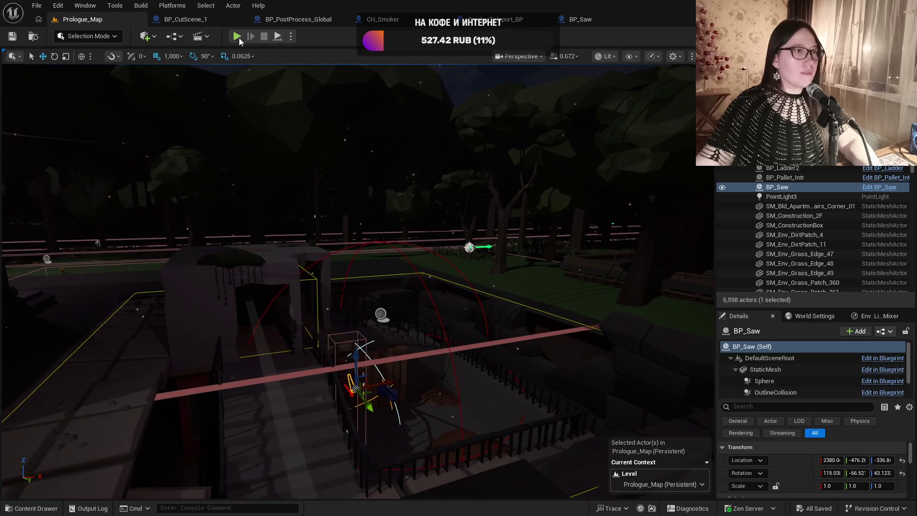
click(237, 37)
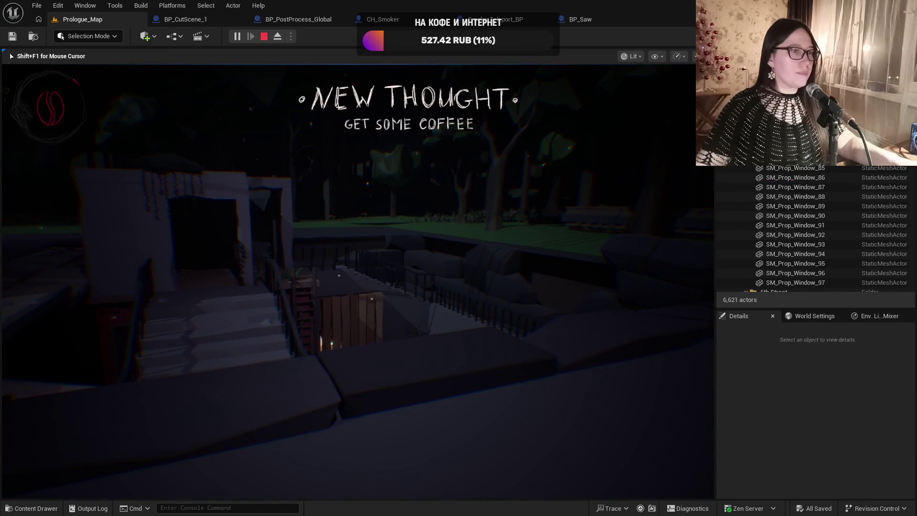
key(Escape)
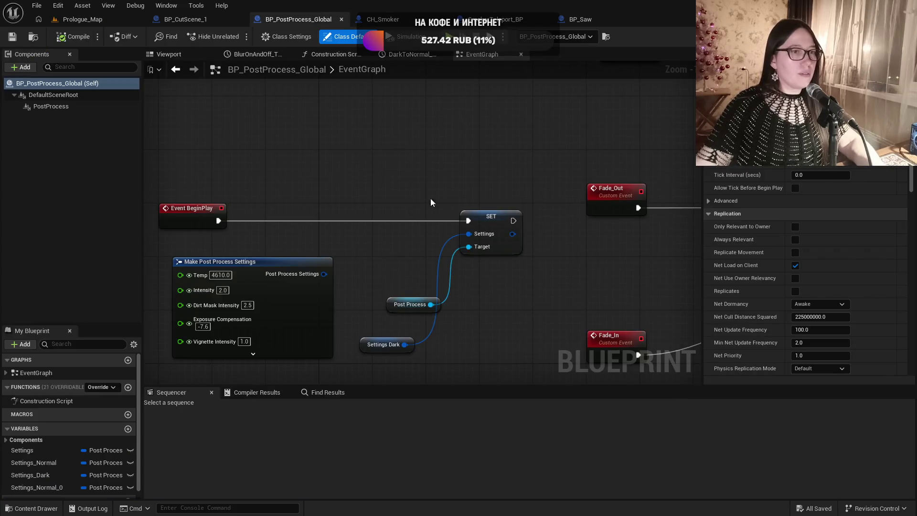
- Disconnect Settings Dark from the SET node in BP_PostProcess_Global and return to Prologue_Map
alt+click(405, 344)
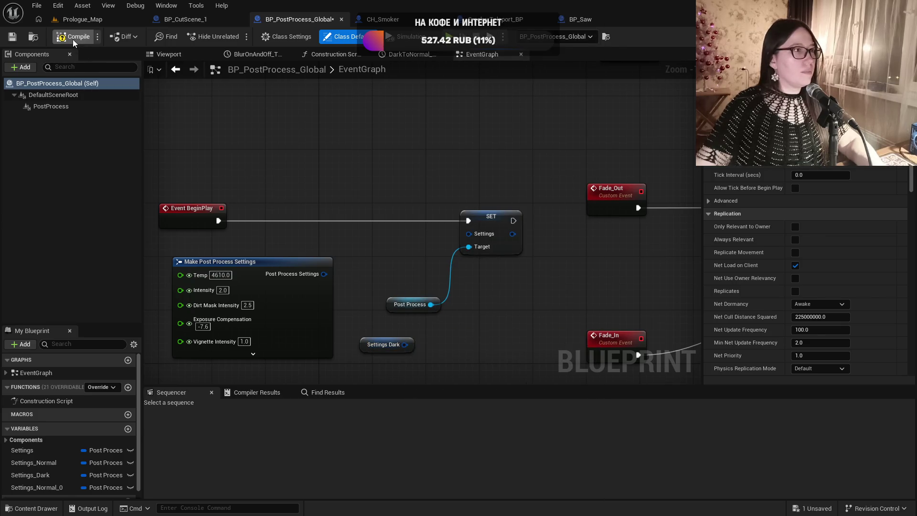
click(86, 19)
scroll(316, 195, up, 2)
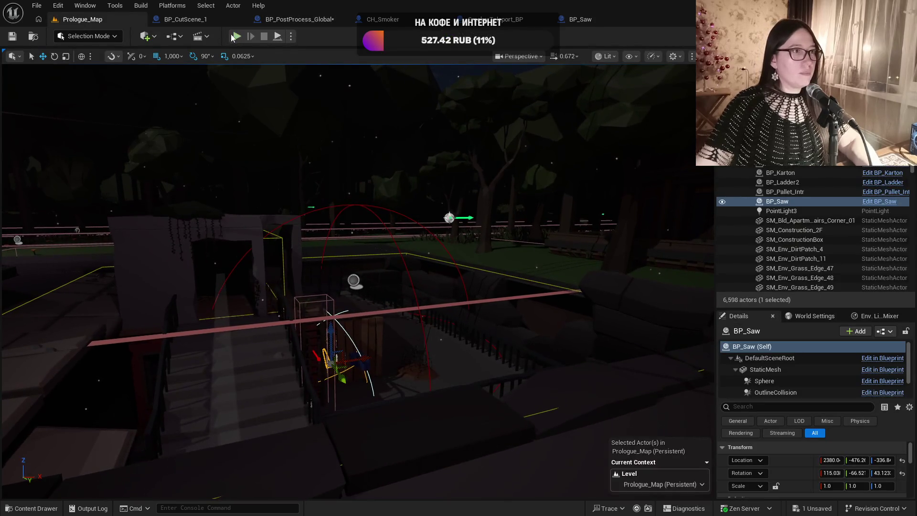
key(alt+p)
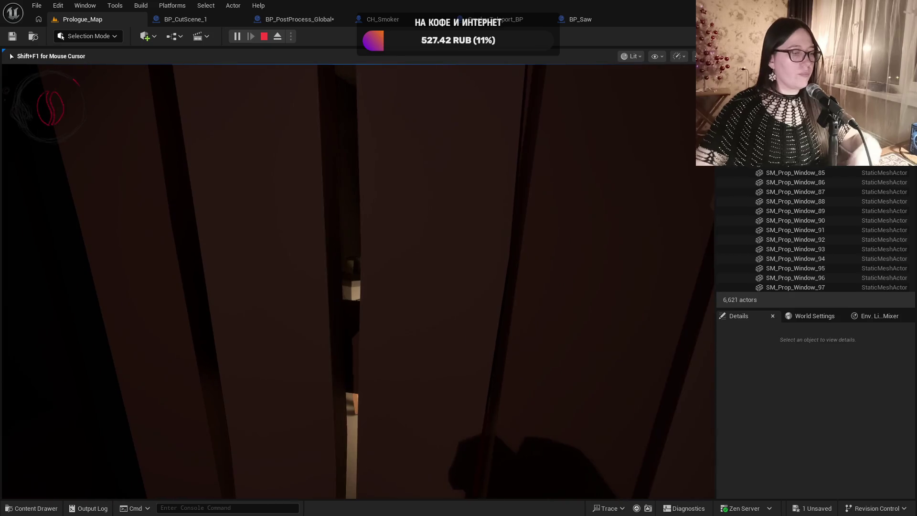
key(Escape)
key(f)
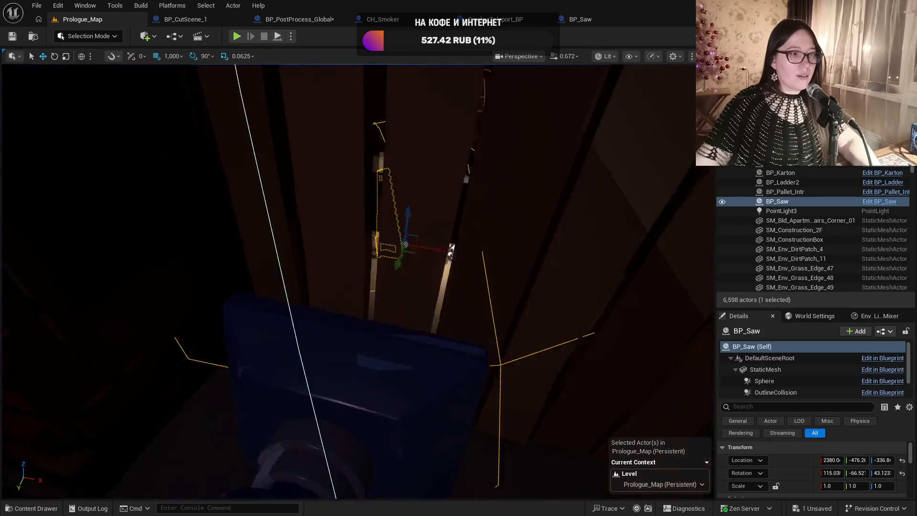
- Drag BP_Saw off the pallet to about X 2641, Y -301 on the floor, then playtest
drag(557, 264, 557, 263)
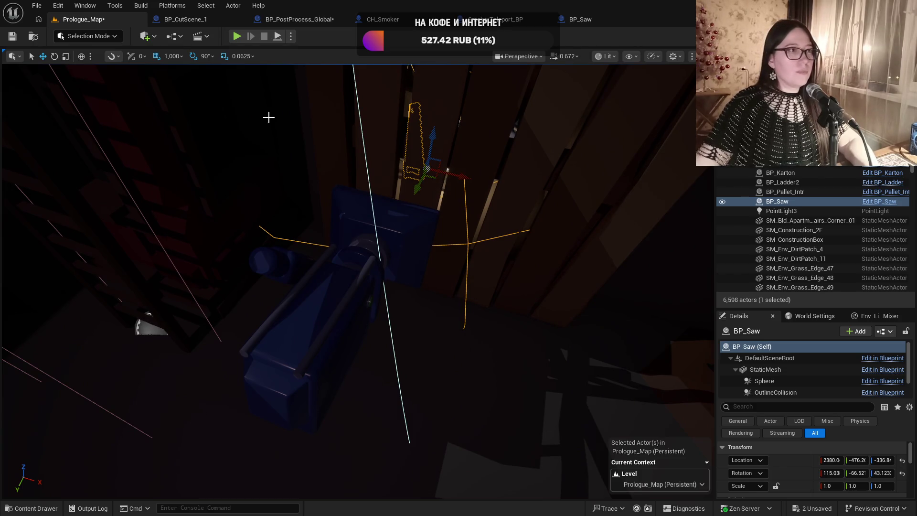
drag(379, 147, 397, 184)
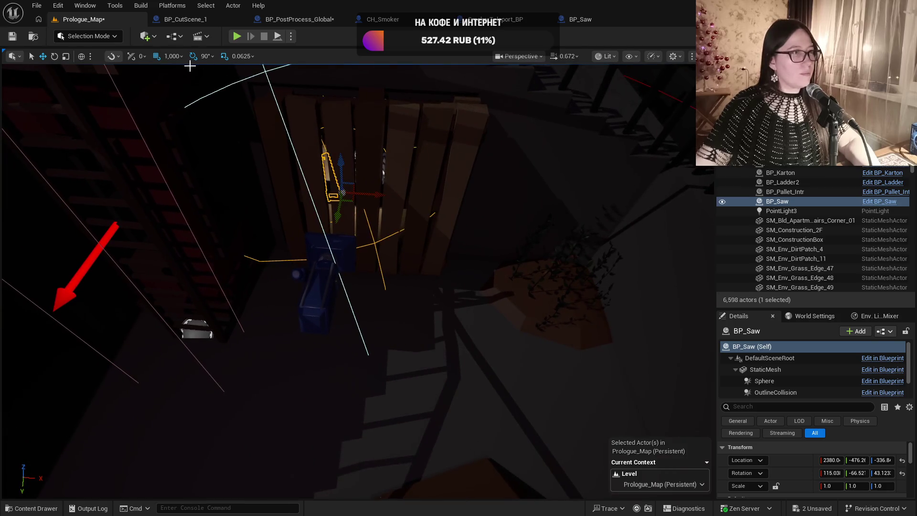
mouse_move(351, 202)
mouse_down()
mouse_move(430, 296)
mouse_move(552, 304)
mouse_move(505, 321)
mouse_move(423, 283)
mouse_move(316, 137)
mouse_up()
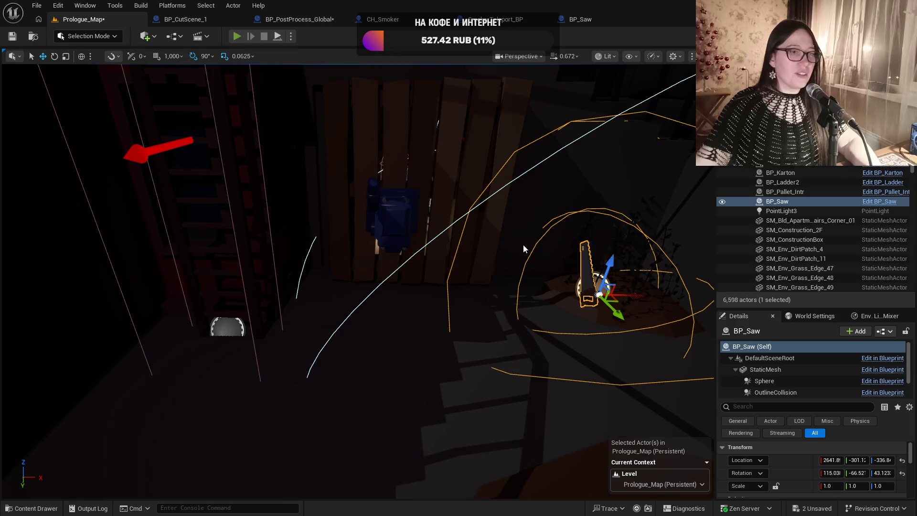
key(alt+p)
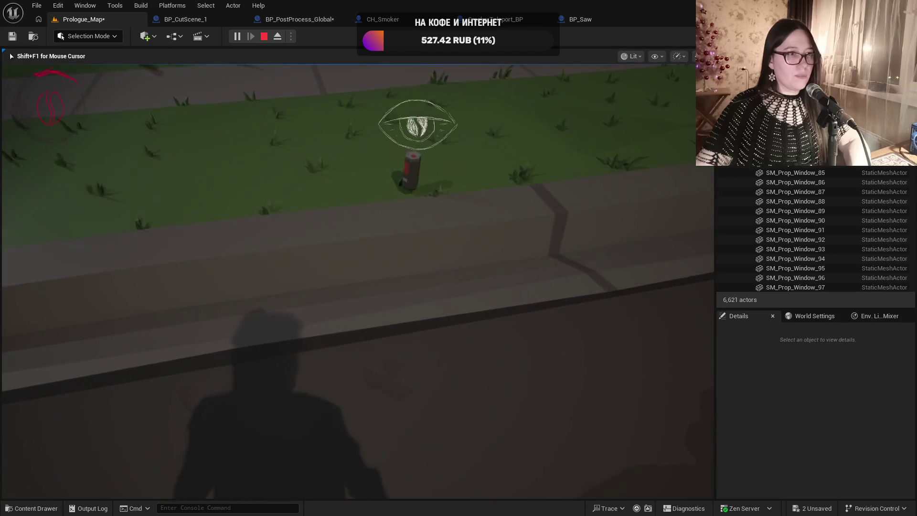
key(e)
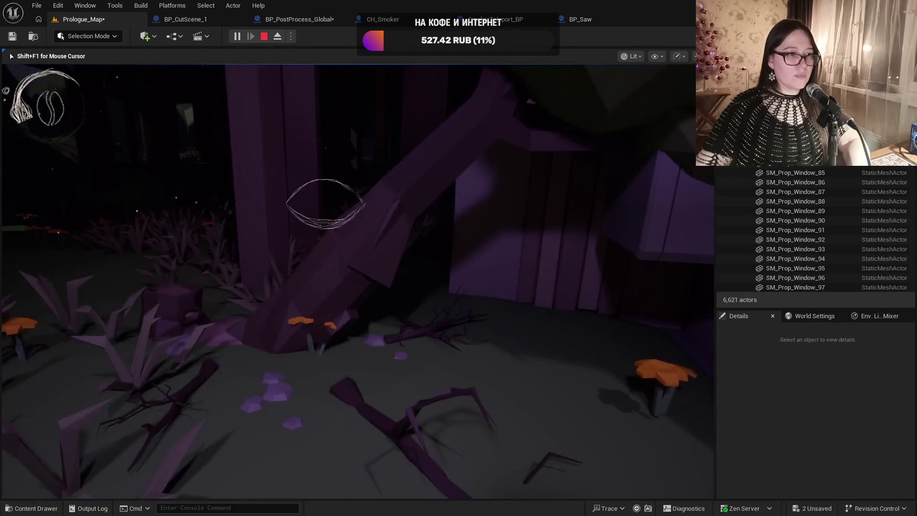
key(e)
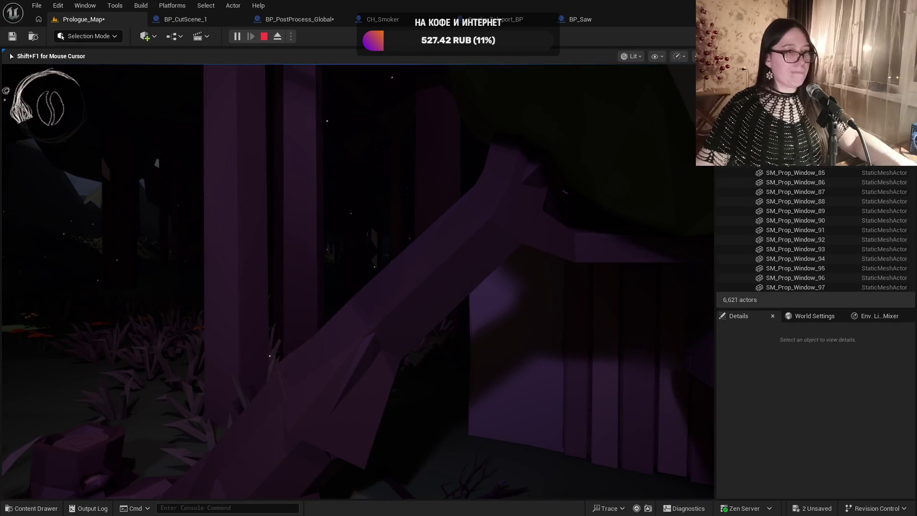
key(Escape)
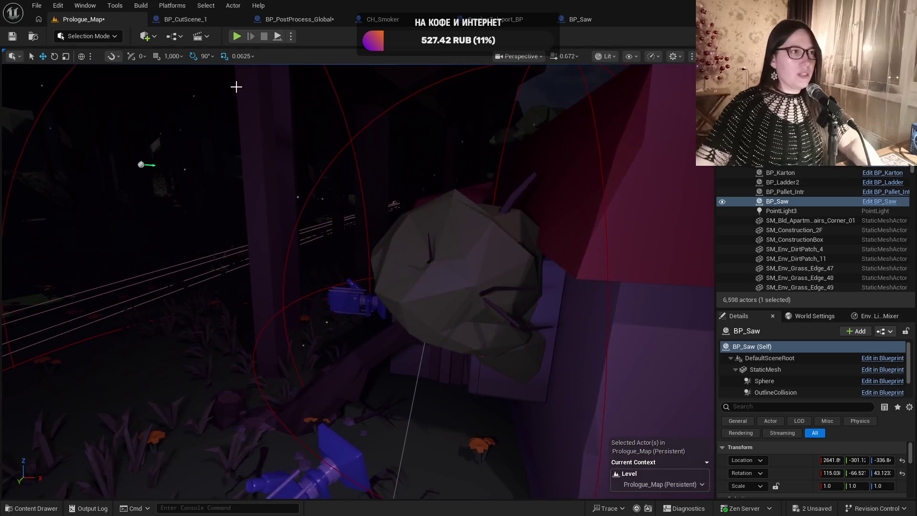
- Reconnect BeginPlay to Set View Target with Blend in BP_CutScene_1, save Prologue_Map, and open the Content Drawer
click(176, 18)
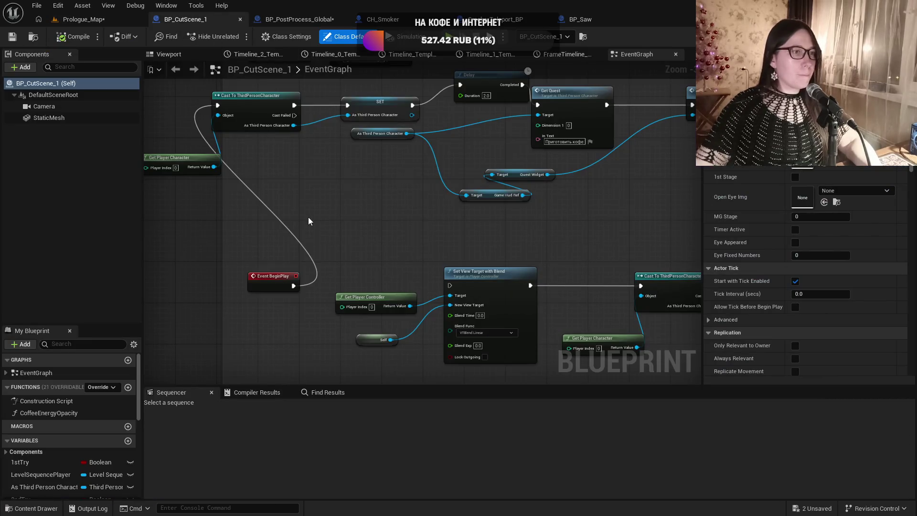
drag(293, 285, 450, 286)
click(81, 19)
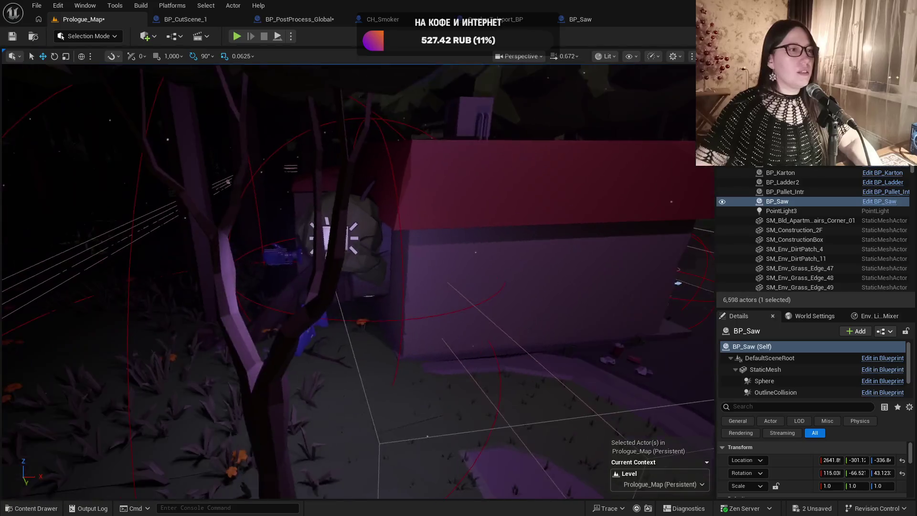
mouse_move(320, 186)
mouse_down()
mouse_move(335, 181)
mouse_move(321, 185)
mouse_up()
click(13, 41)
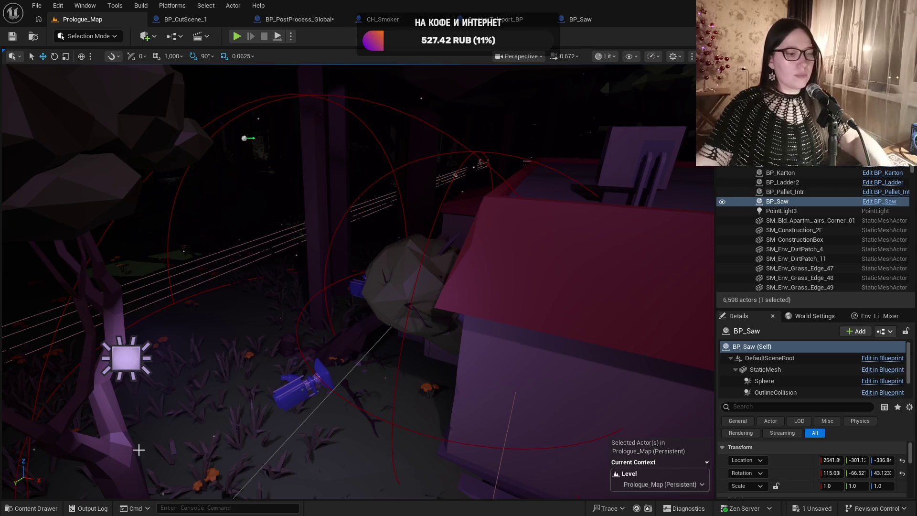
key(ctrl+space)
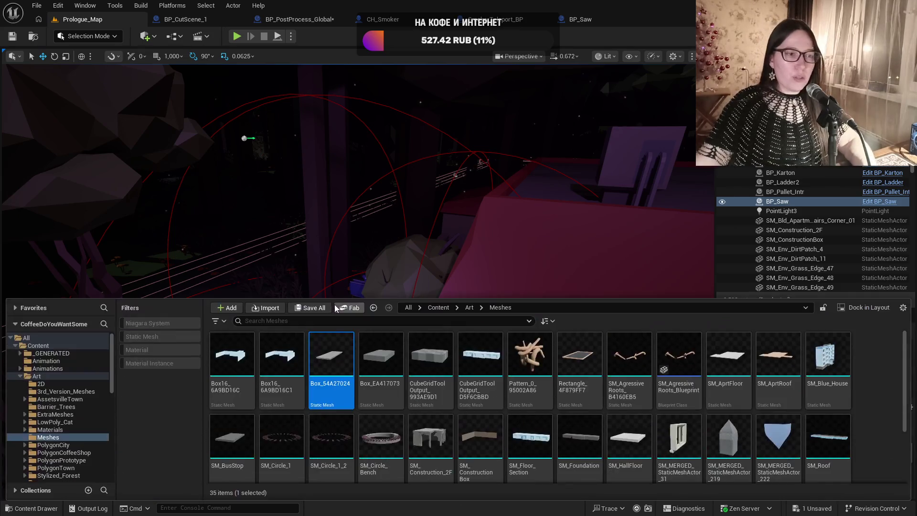
- Browse to Content/ThirdPersonBP/Blueprints and open the ThirdPersonCharacter blueprint
click(46, 510)
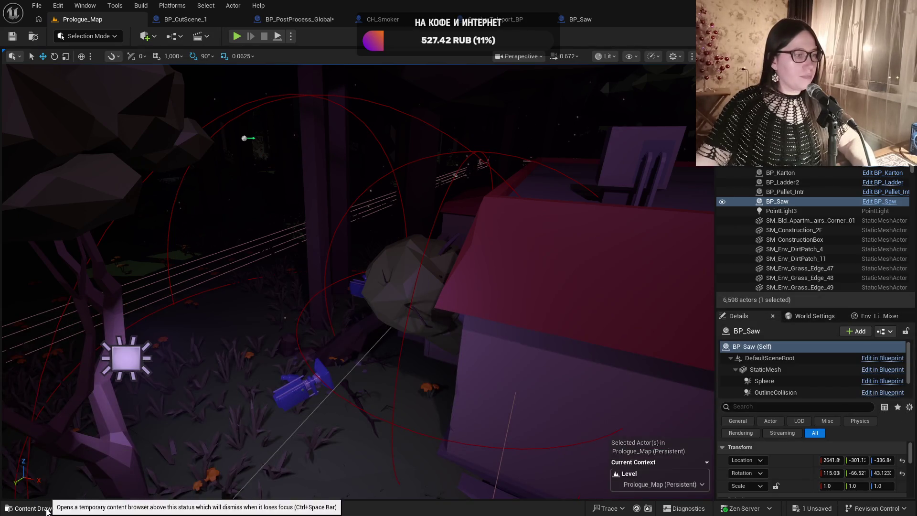
click(47, 510)
click(438, 308)
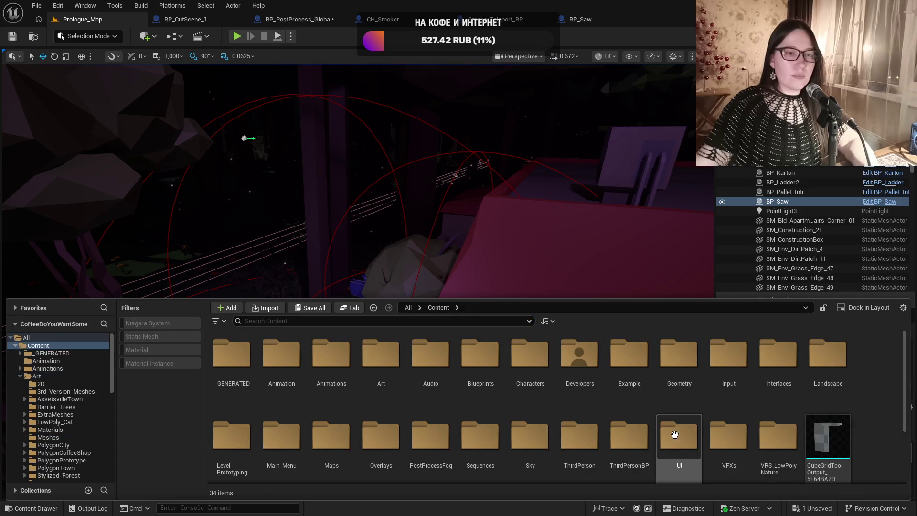
double_click(635, 466)
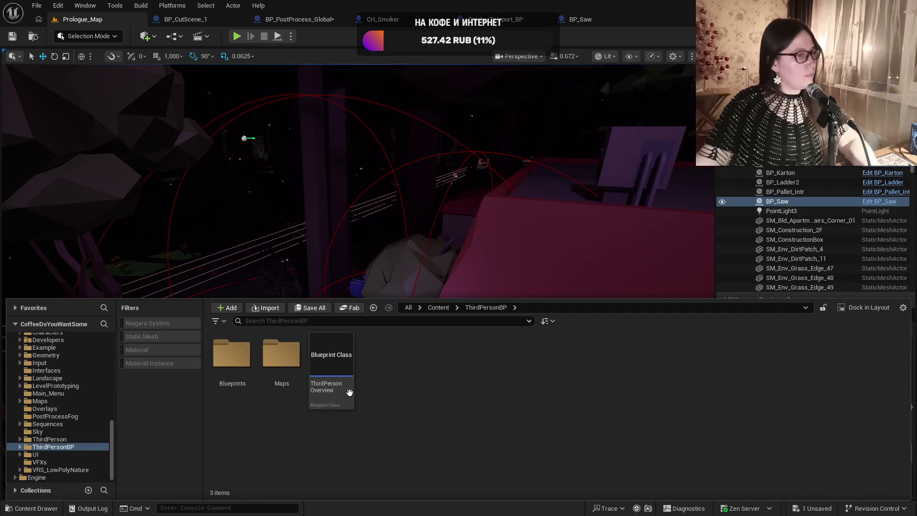
double_click(231, 354)
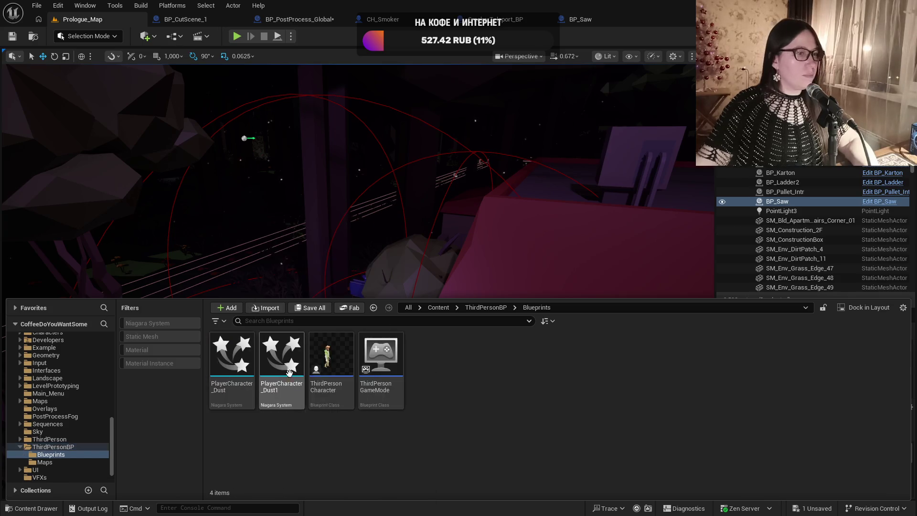
click(325, 373)
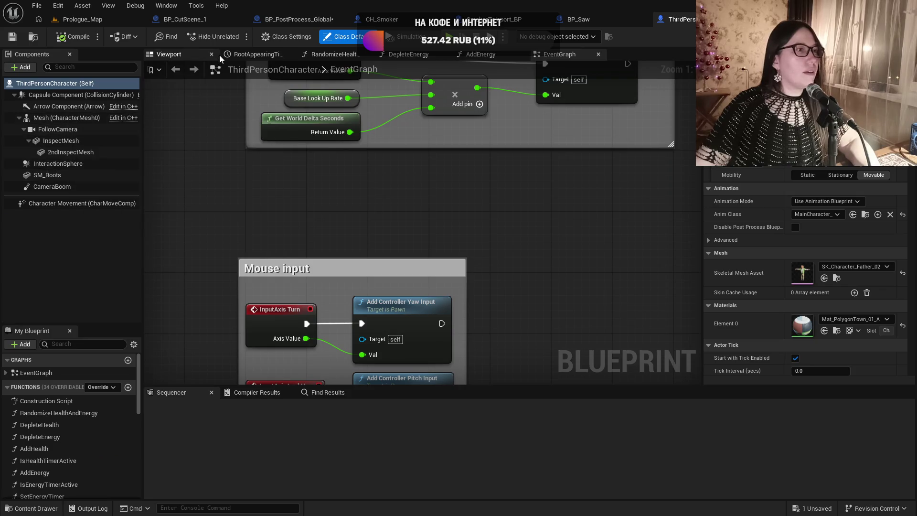
- Check SM_Roots' collision settings in the Viewport, then go back to BP_CutScene_1
click(169, 55)
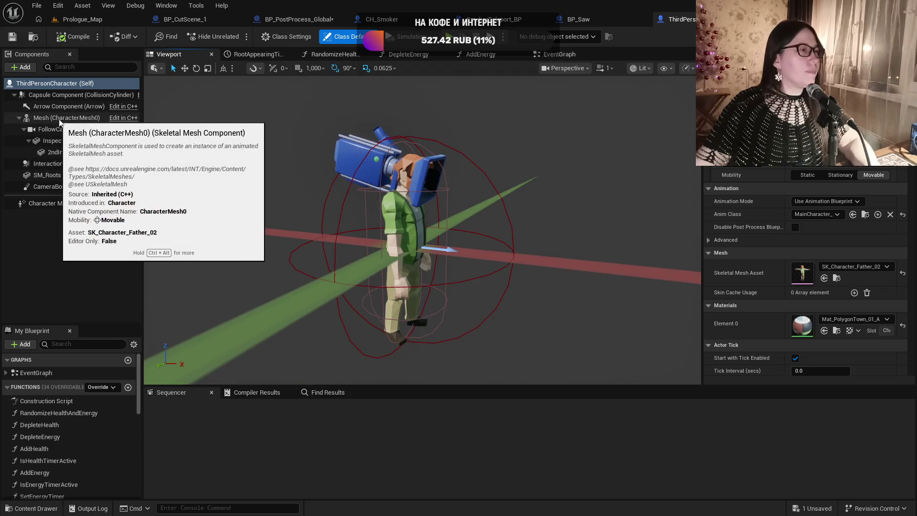
click(56, 174)
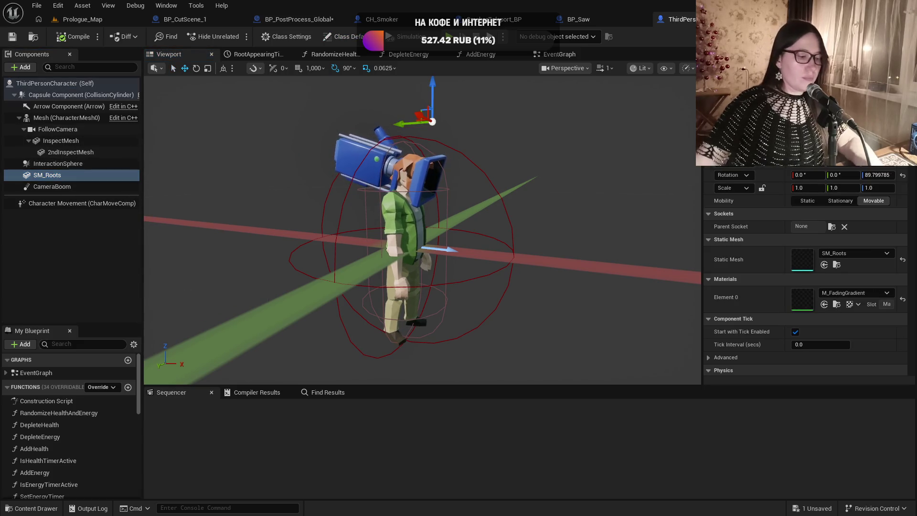
scroll(803, 286, down, 3)
scroll(807, 272, down, 5)
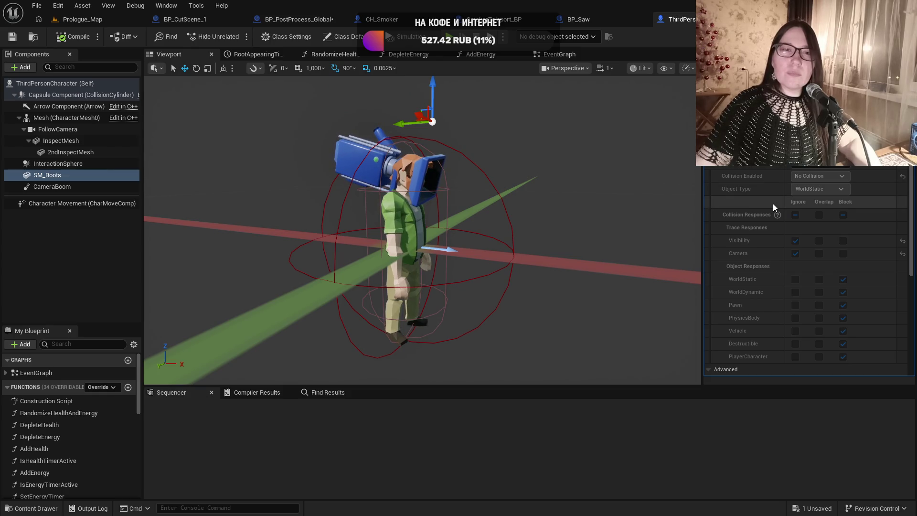
scroll(773, 207, down, 2)
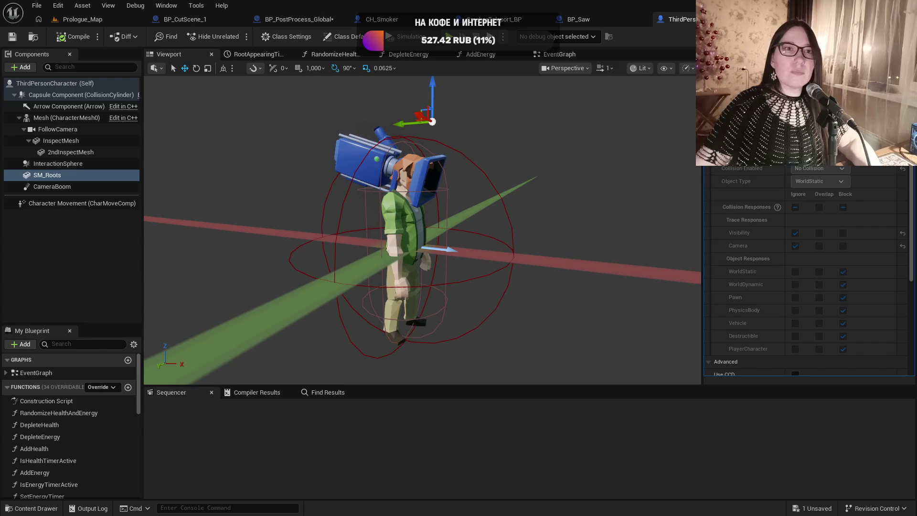
click(201, 19)
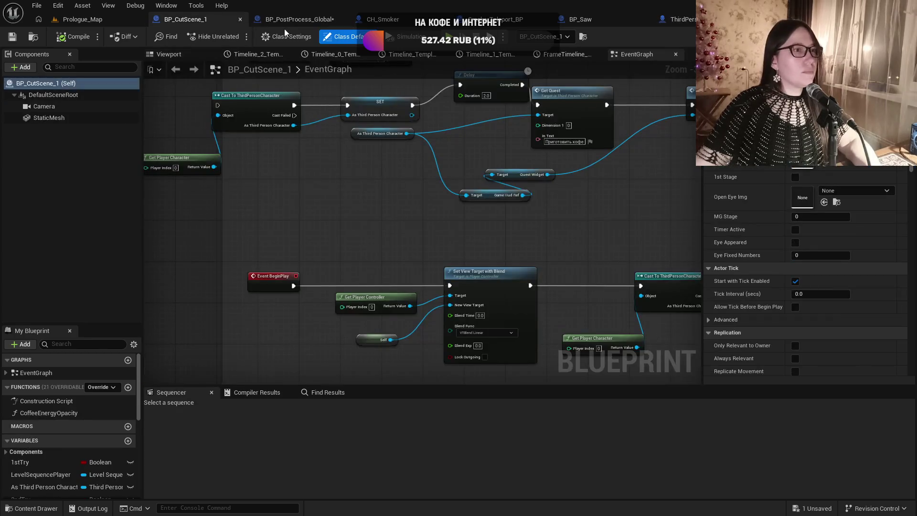
- Return to Prologue_Map, fly the camera from the saw into the room, and browse the Content root folders
click(96, 19)
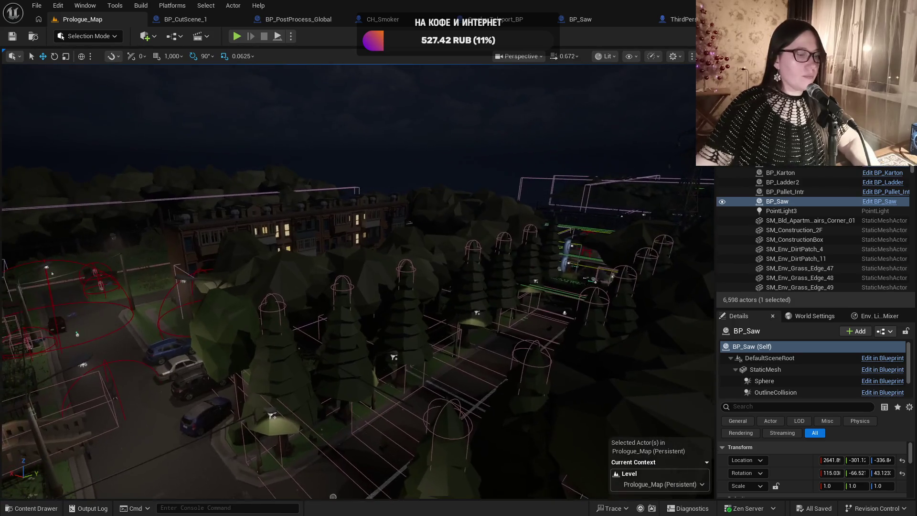
key(f)
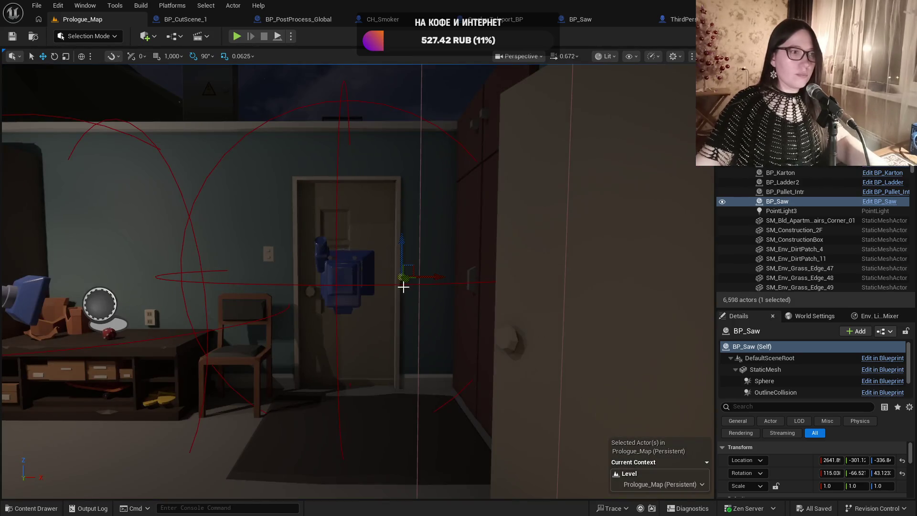
scroll(403, 287, down, 2)
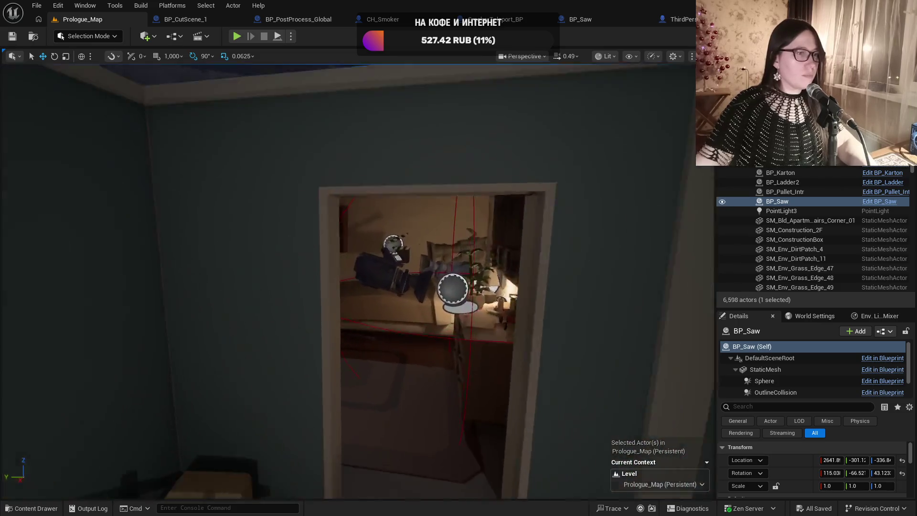
key(w)
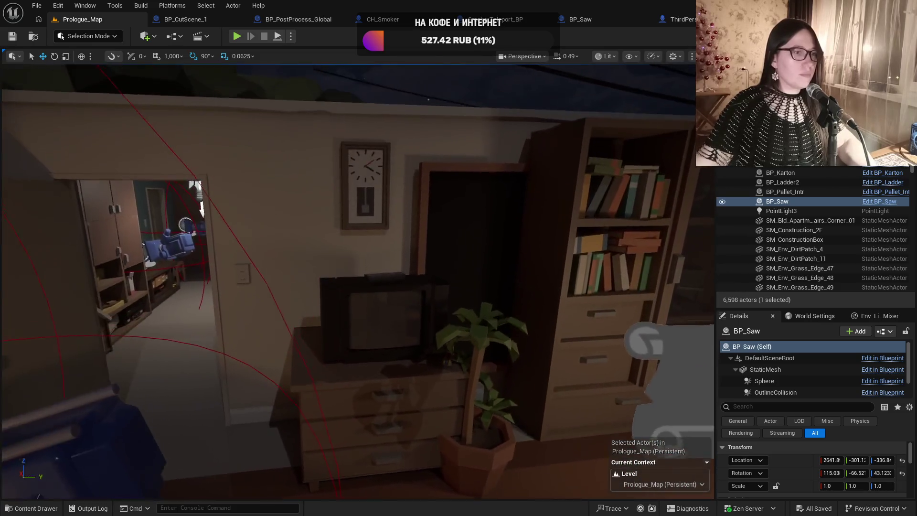
key(a)
key(a)
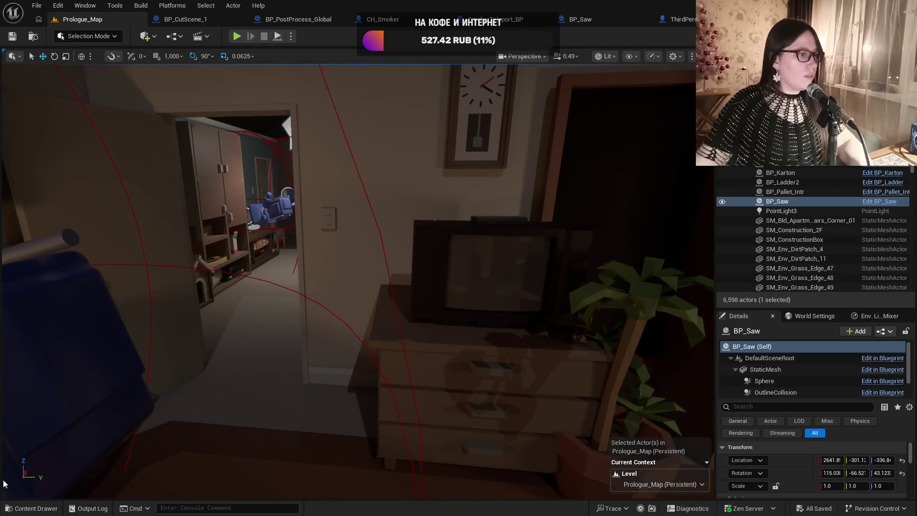
click(20, 507)
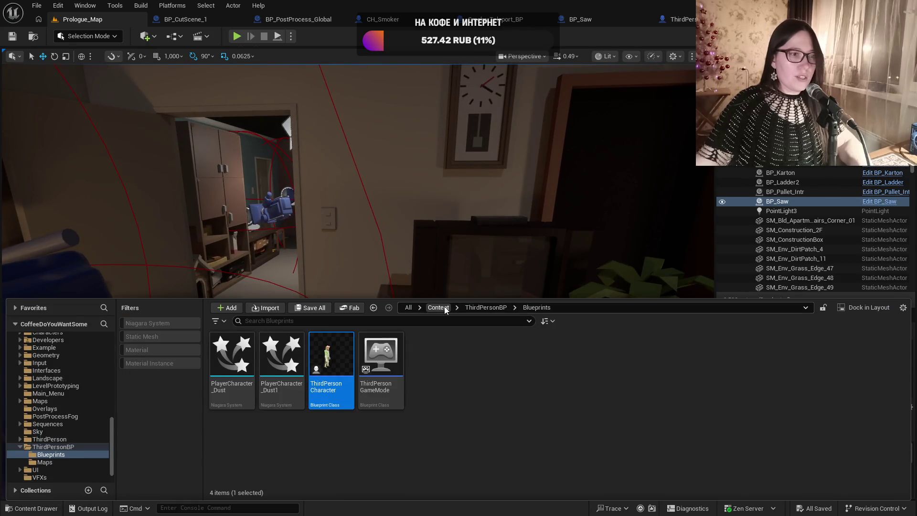
click(438, 308)
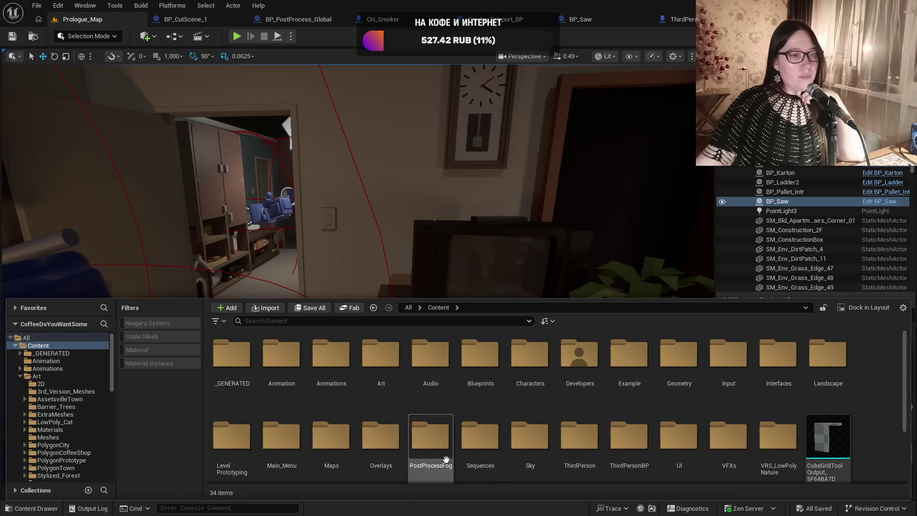
- Go into Sequences/CutScenes and open TheEndSequence in Sequencer
double_click(502, 454)
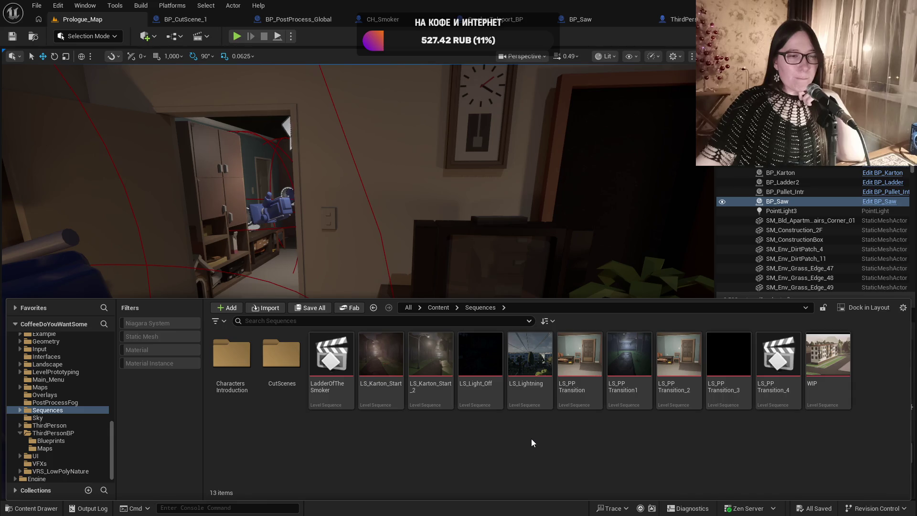
mouse_move(649, 398)
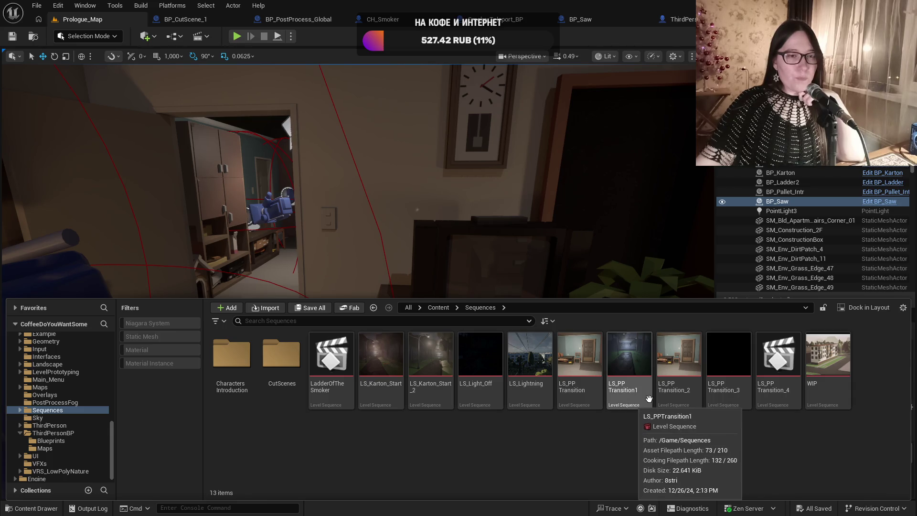
click(313, 371)
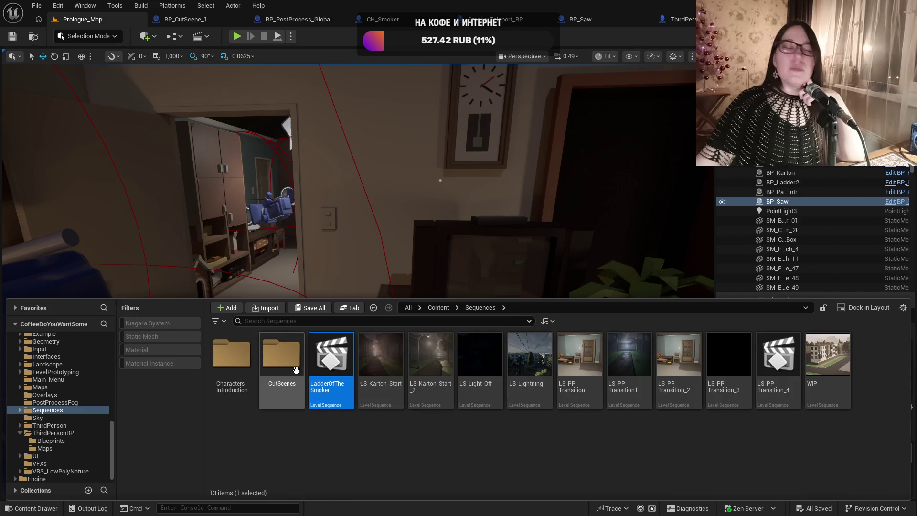
double_click(295, 370)
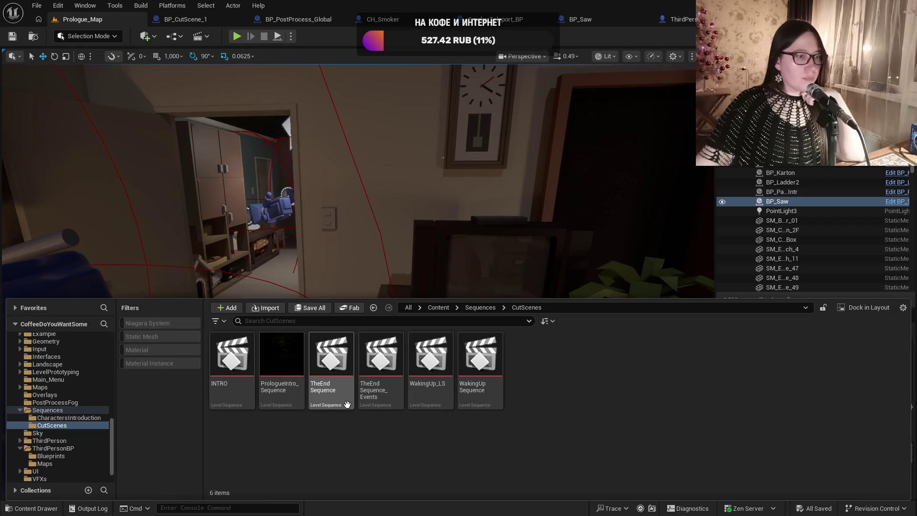
mouse_move(338, 404)
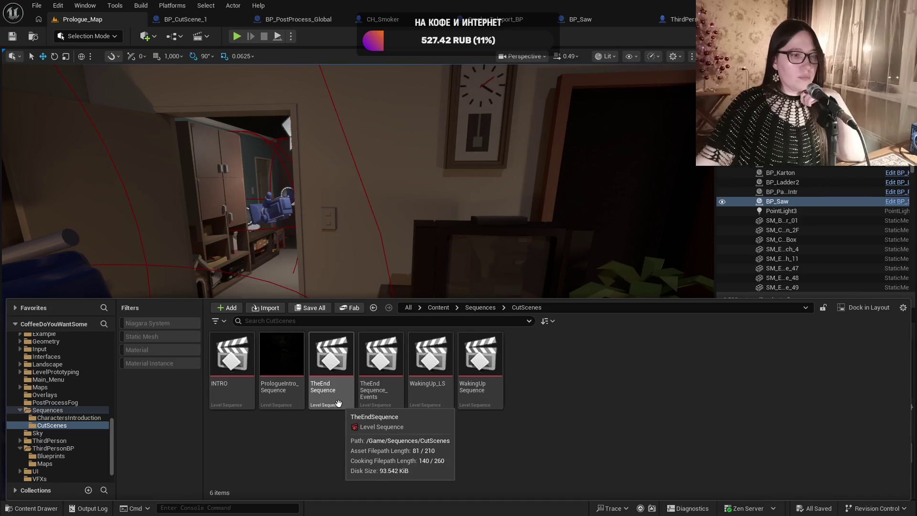
click(333, 404)
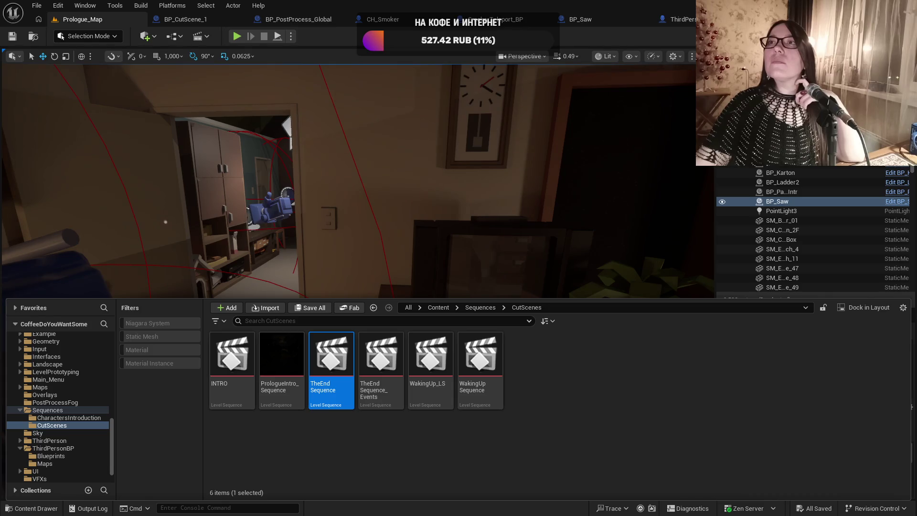
double_click(333, 403)
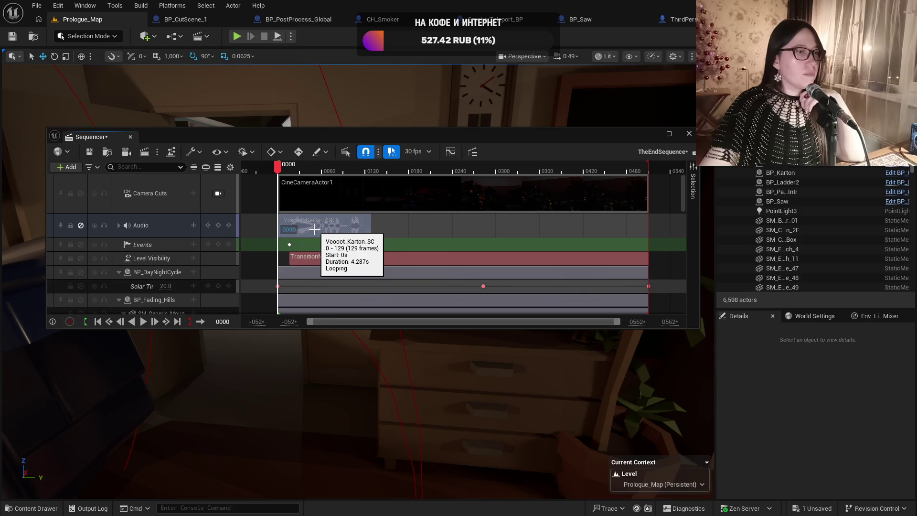
- Scroll through TheEndSequence's tracks, toggle the Audio track off and back on, then close Sequencer
scroll(191, 239, down, 10)
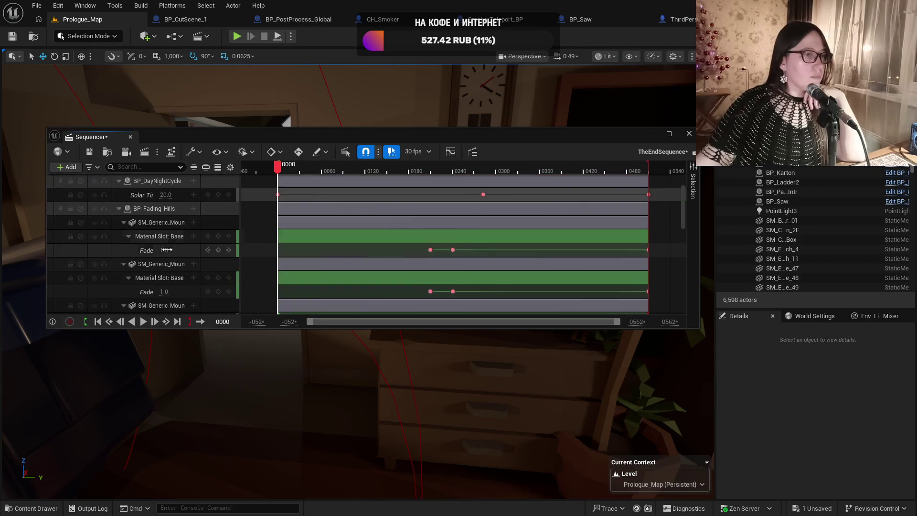
scroll(170, 252, down, 8)
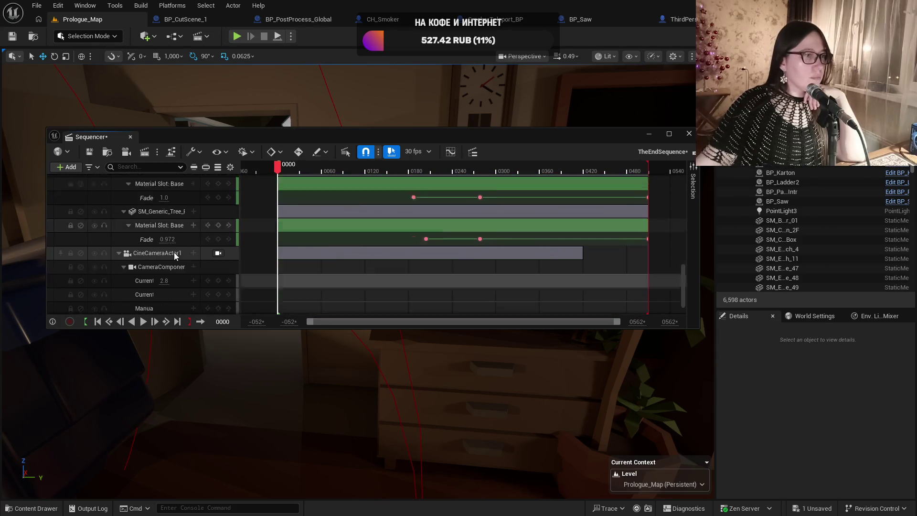
scroll(193, 251, up, 10)
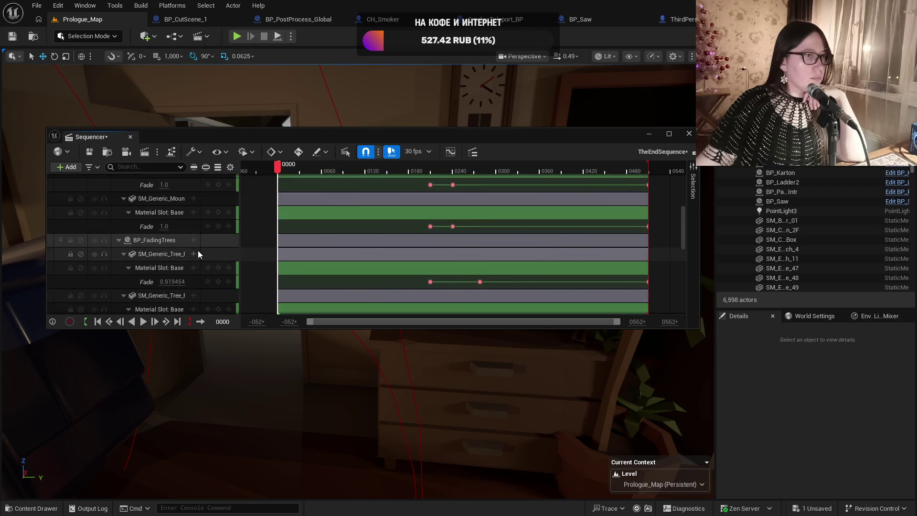
scroll(201, 252, up, 2)
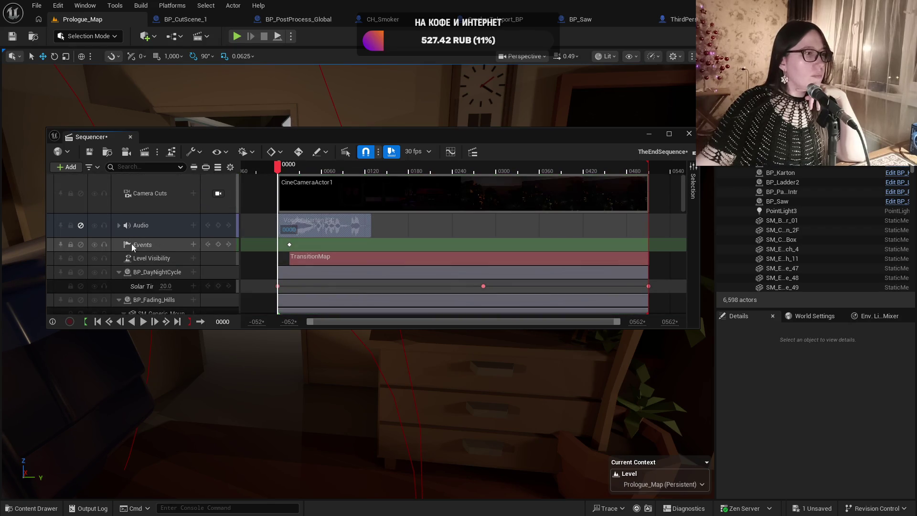
click(81, 226)
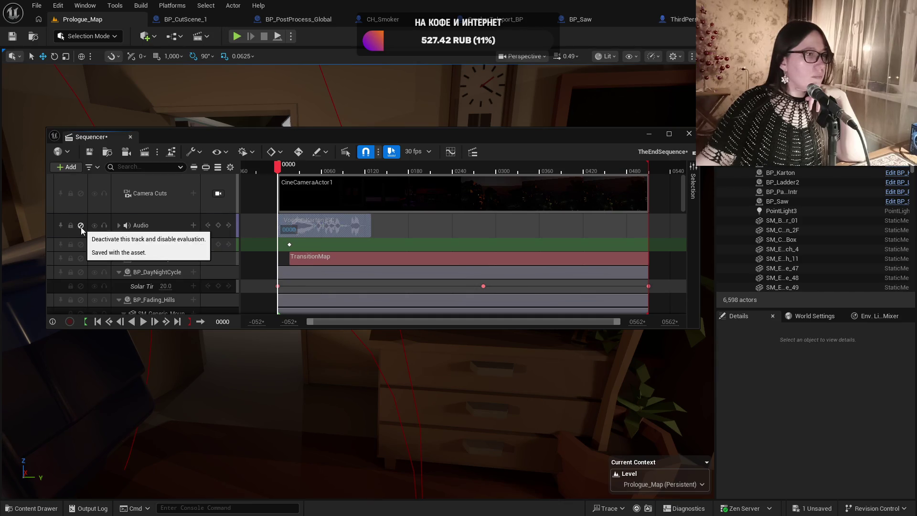
click(80, 227)
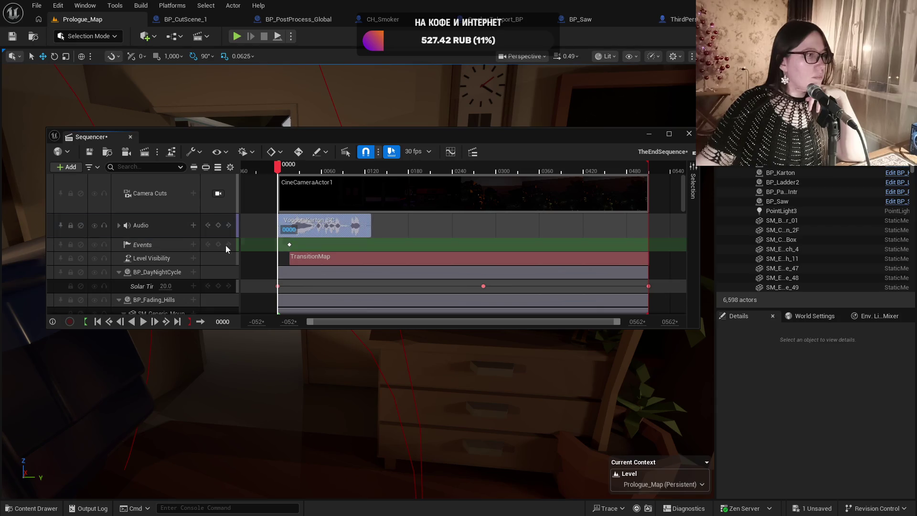
click(131, 138)
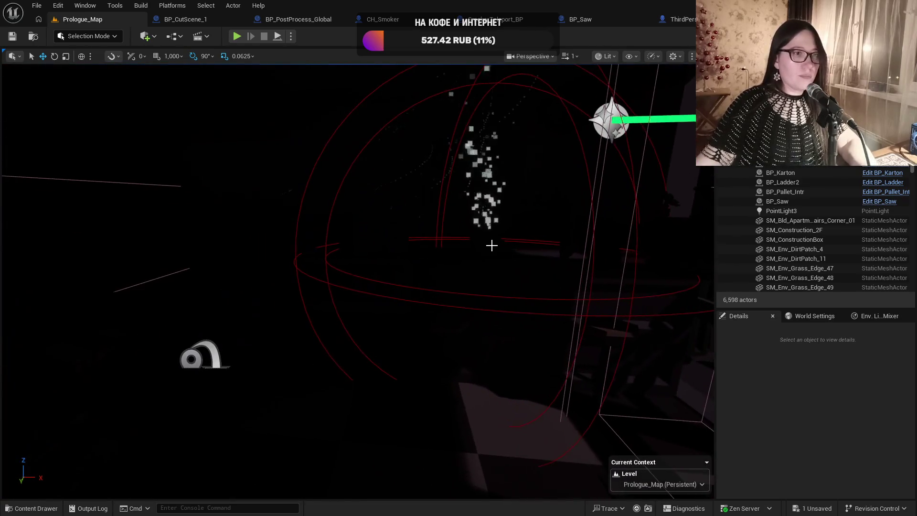
- Open the coffee cup actor's BP_CoffeeCupEnd blueprint on its EventGraph
click(491, 245)
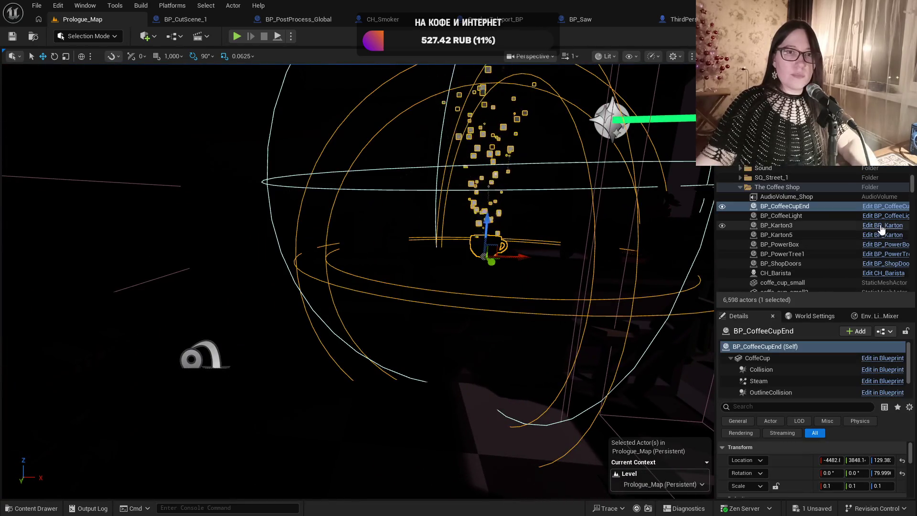
click(882, 209)
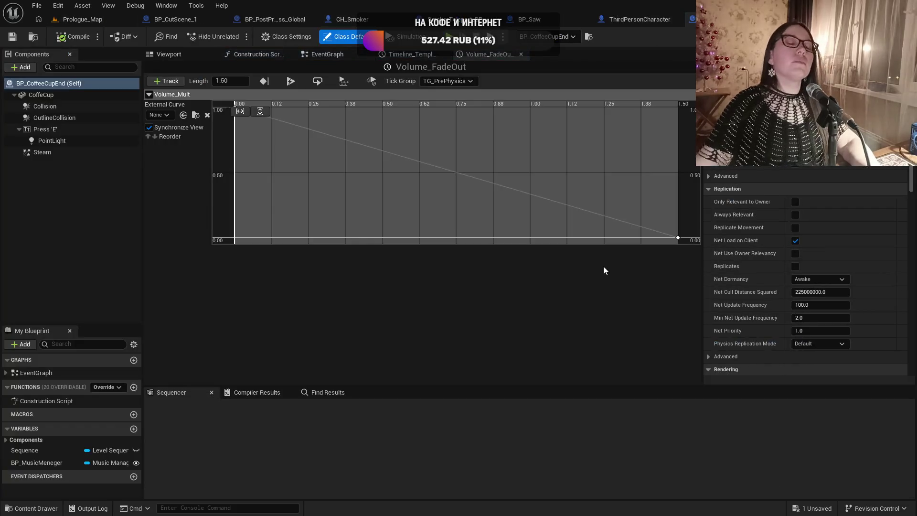
click(325, 54)
scroll(402, 168, down, 8)
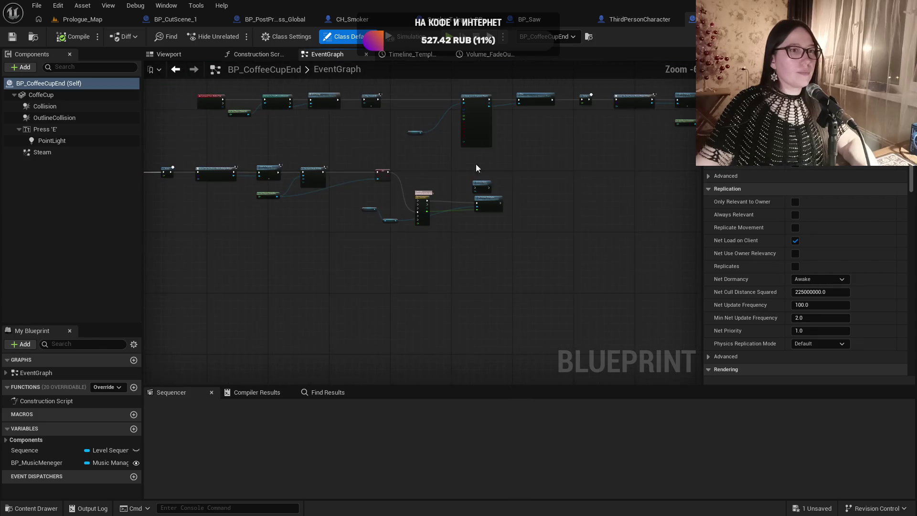
- Pan the graph to the Play Sound 2D node and browse to its Town_3 sound asset
right_click(620, 214)
drag(380, 202, 476, 182)
scroll(475, 182, up, 3)
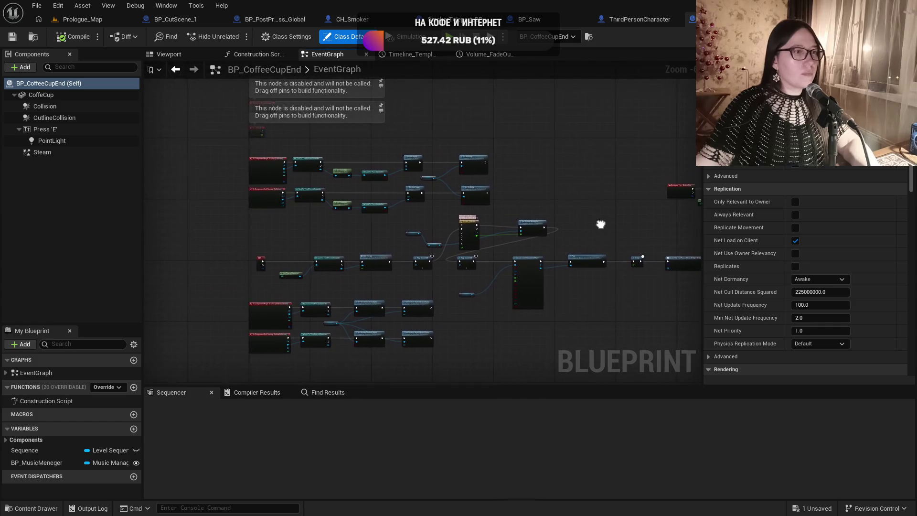
scroll(297, 295, up, 3)
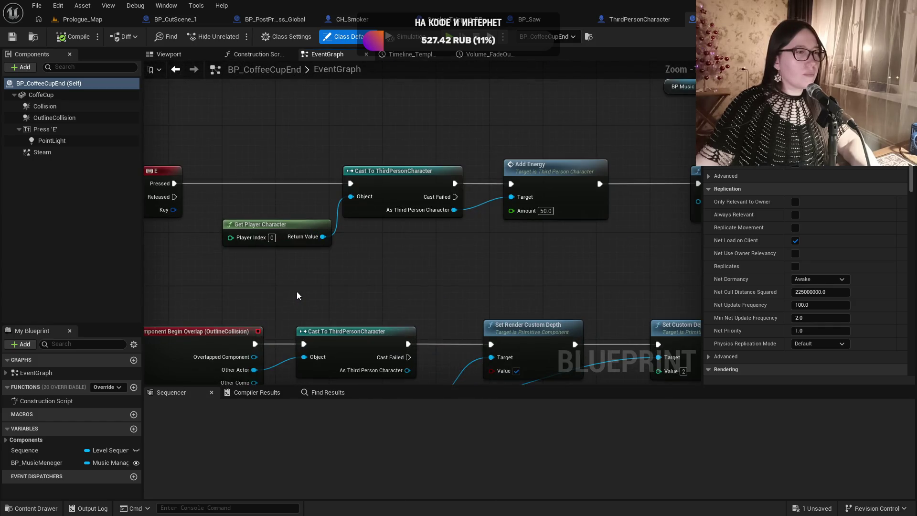
drag(525, 275, 215, 277)
mouse_move(525, 275)
mouse_down()
mouse_move(446, 281)
mouse_move(433, 290)
mouse_up()
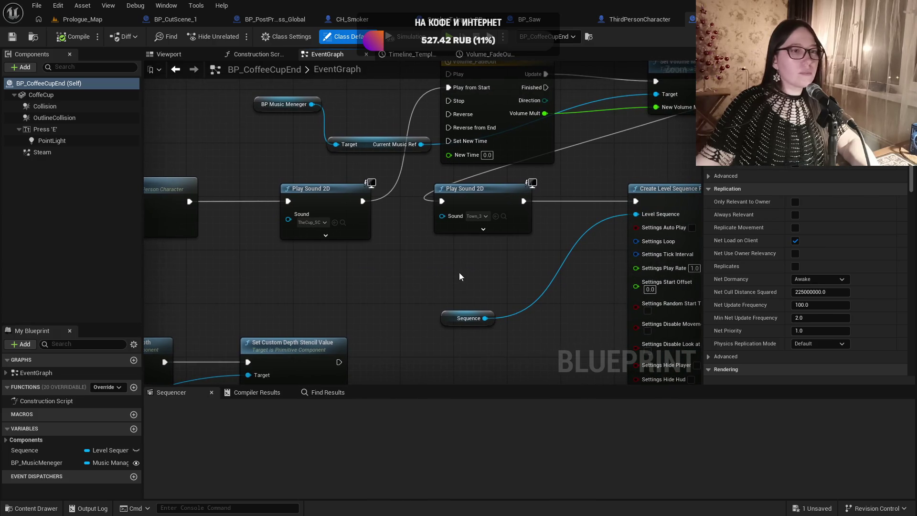
drag(480, 214, 488, 201)
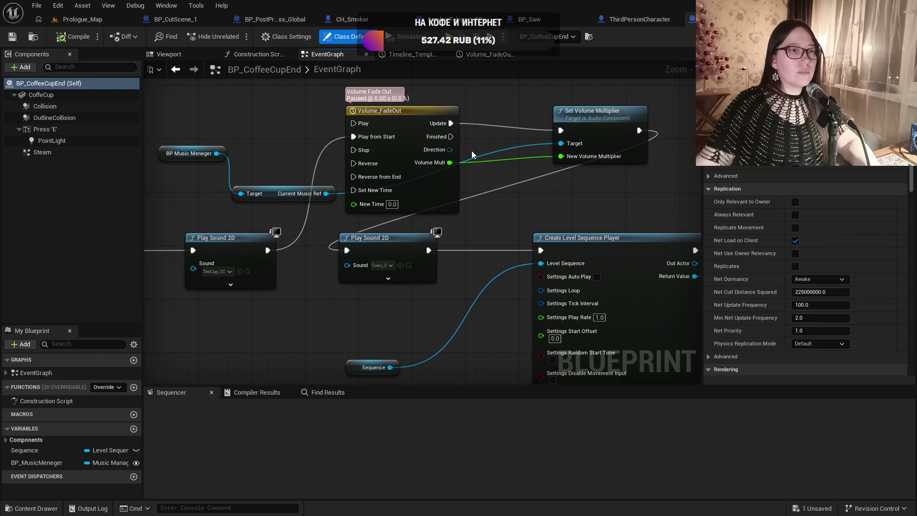
drag(500, 216, 417, 165)
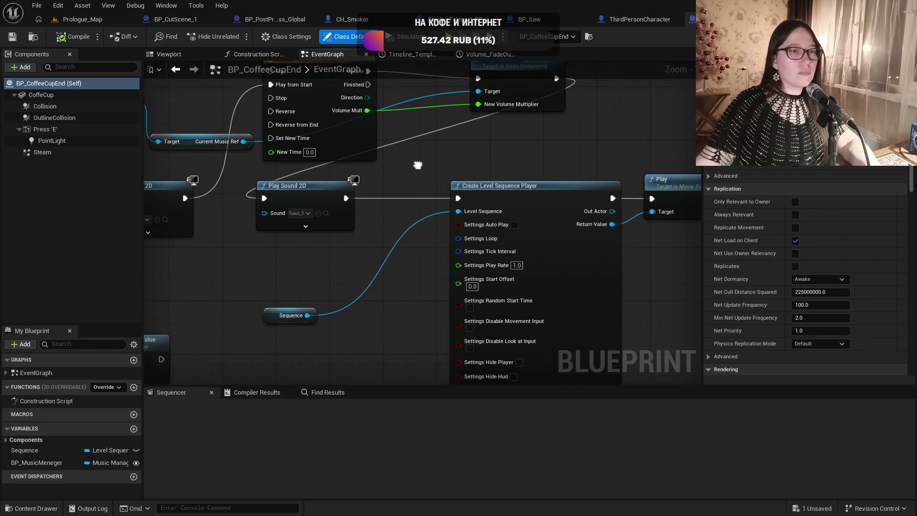
click(326, 213)
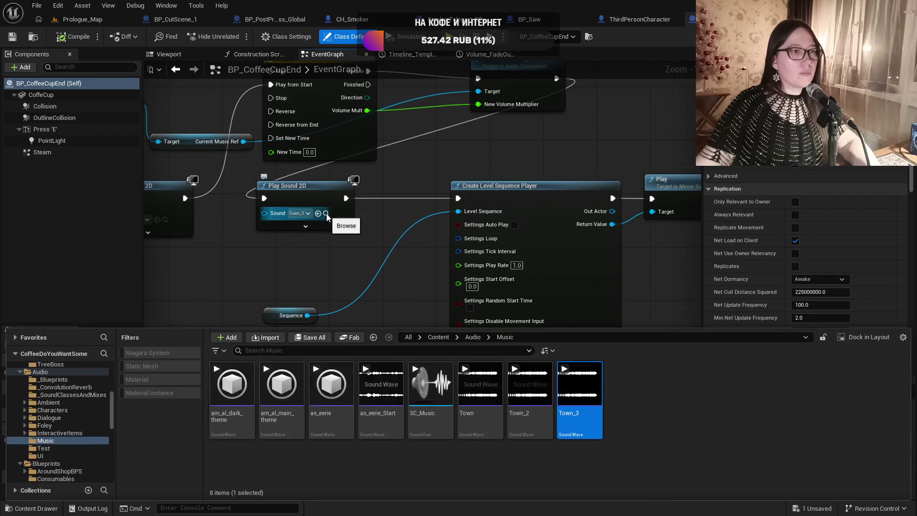
- Preview Town_3, set its Volume to 0.5, save it and go back to Prologue_Map
click(579, 387)
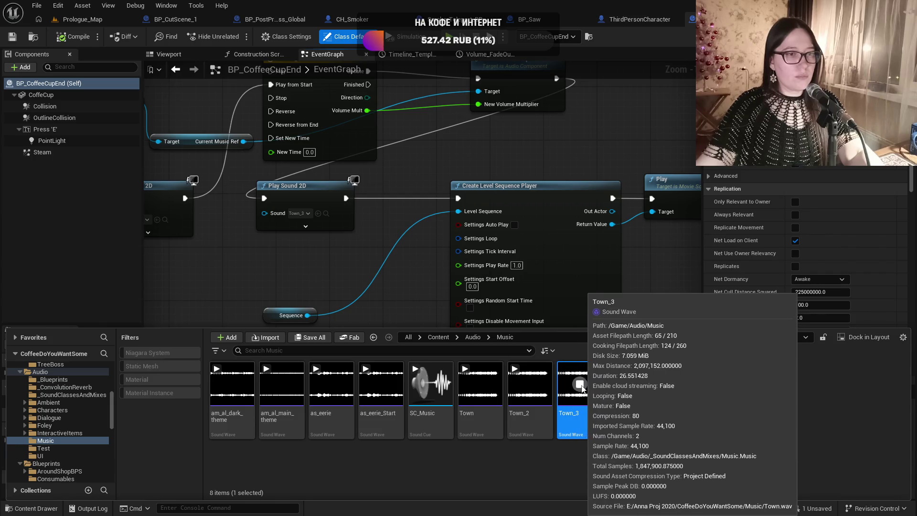
double_click(599, 395)
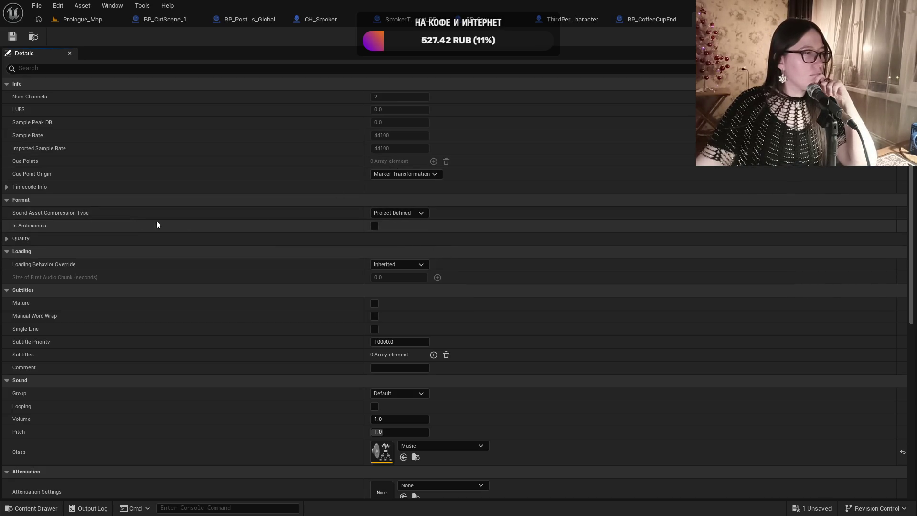
scroll(437, 254, down, 1)
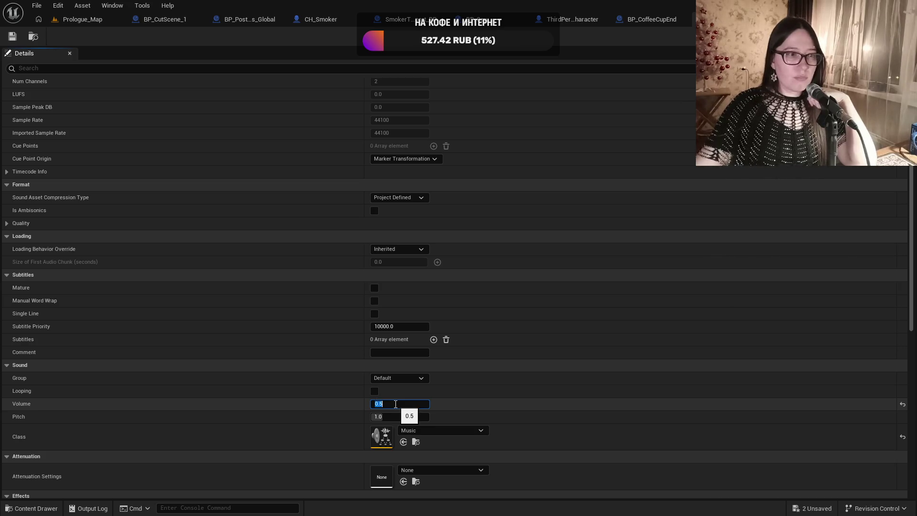
click(13, 38)
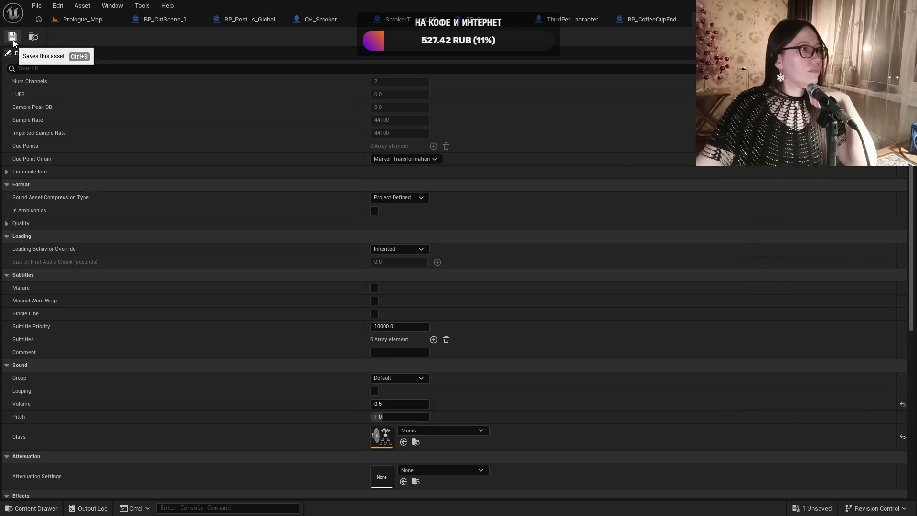
click(81, 20)
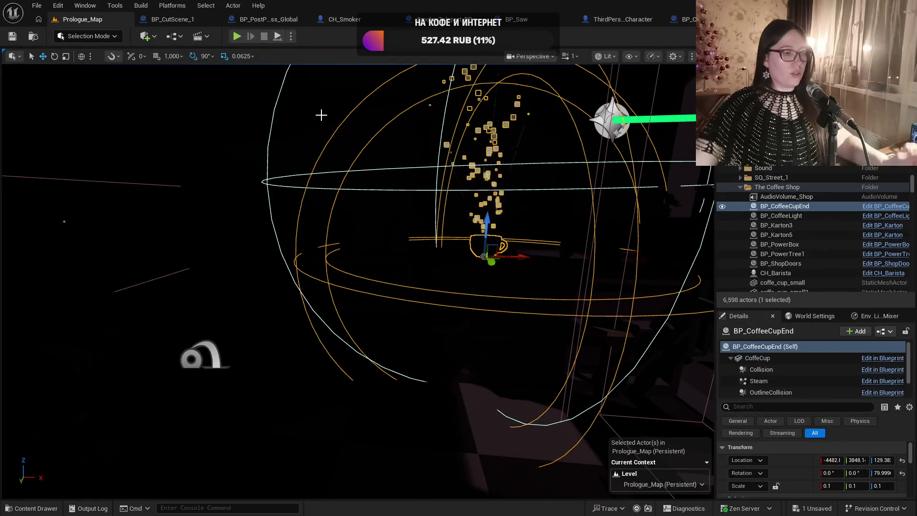
- Jump to the bedroom bookmark and run a brief play-in-editor test
mouse_move(248, 113)
mouse_down()
mouse_move(450, 244)
mouse_move(268, 234)
mouse_move(258, 224)
mouse_up()
key(1)
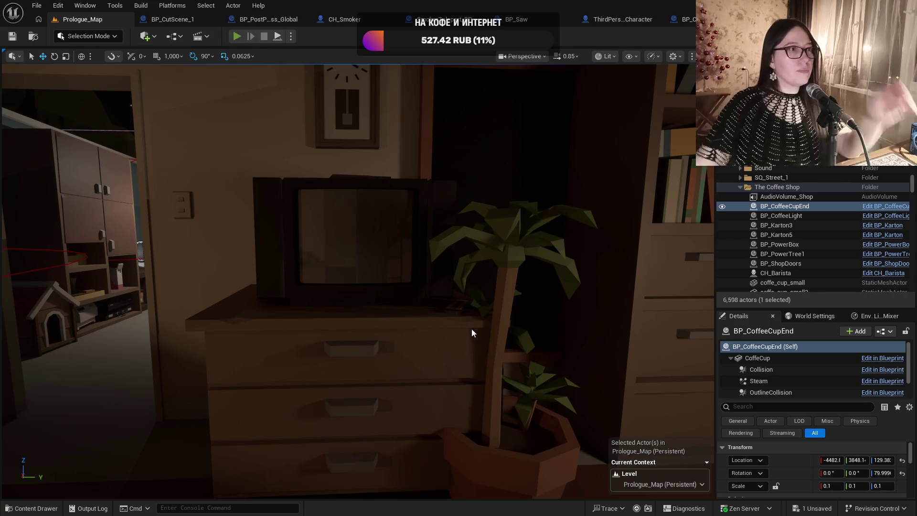
key(alt+p)
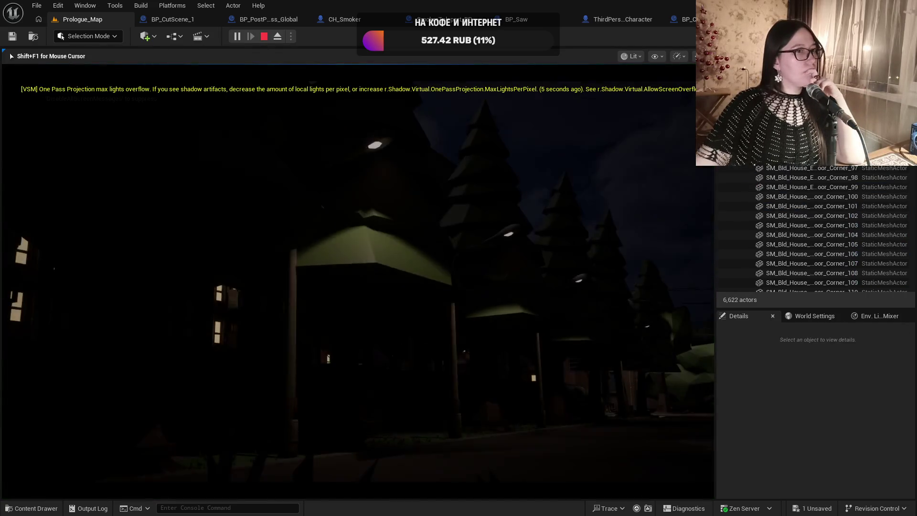
key(Escape)
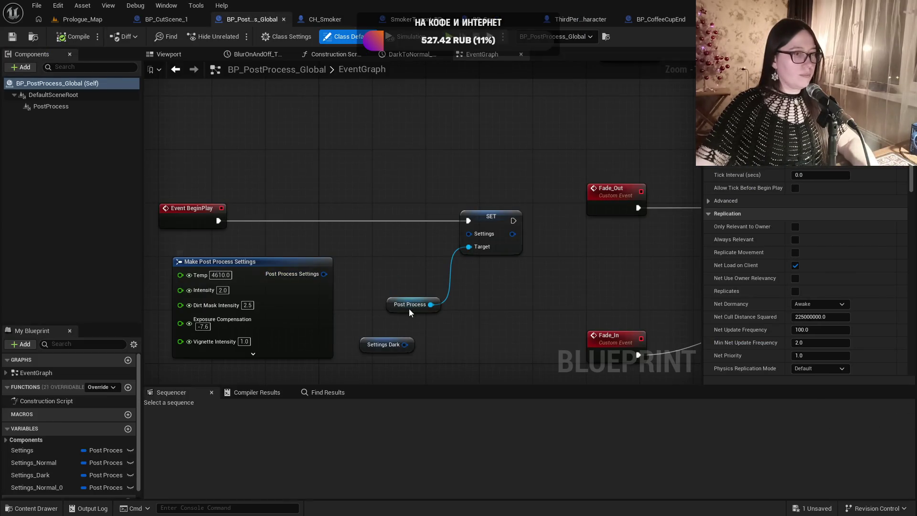
- Wire Settings Dark into the SET node's Settings pin and save BP_PostProcess_Global
drag(404, 346, 475, 236)
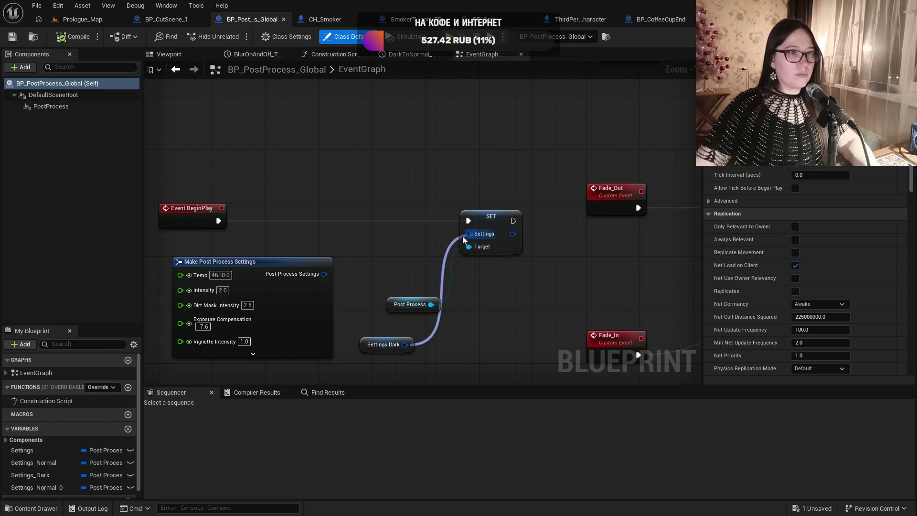
click(12, 37)
click(71, 20)
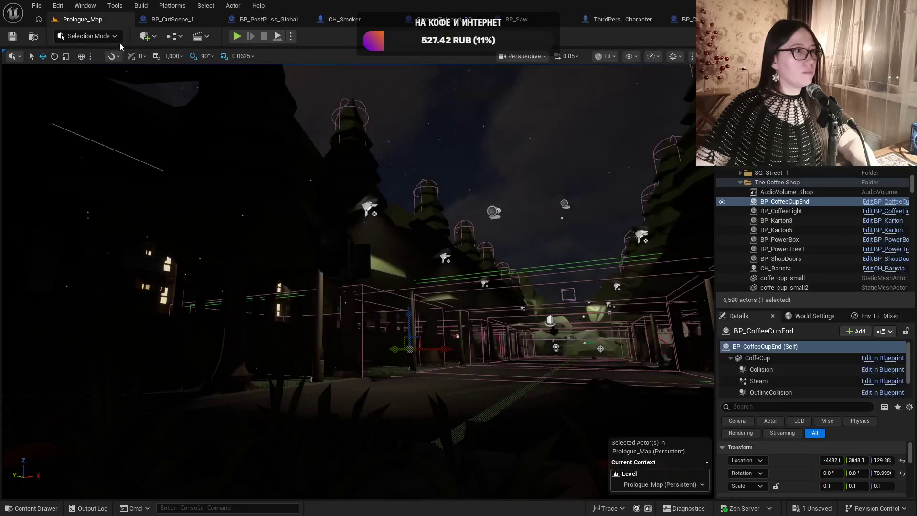
- Check the coffee shop and bedroom bookmarks, then playtest and walk to the coffee can
key(f)
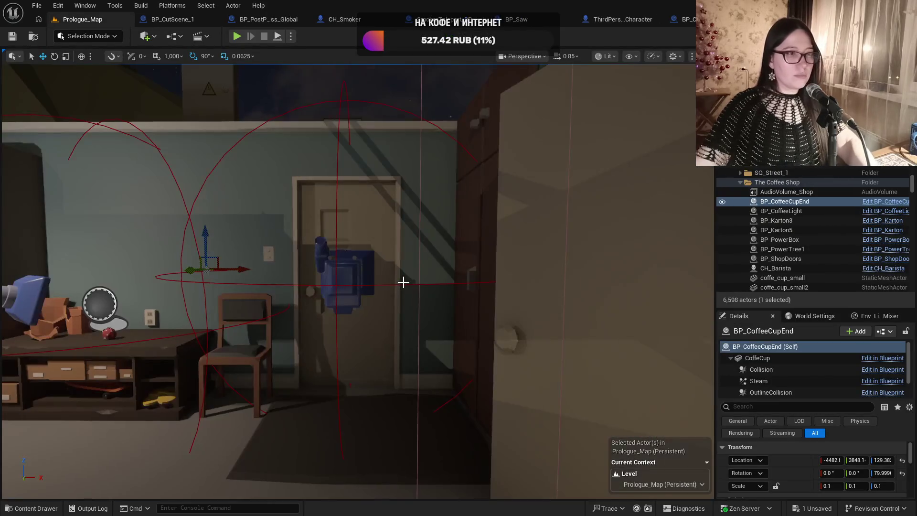
key(1)
mouse_move(233, 73)
mouse_down()
mouse_move(200, 53)
mouse_move(233, 74)
mouse_up()
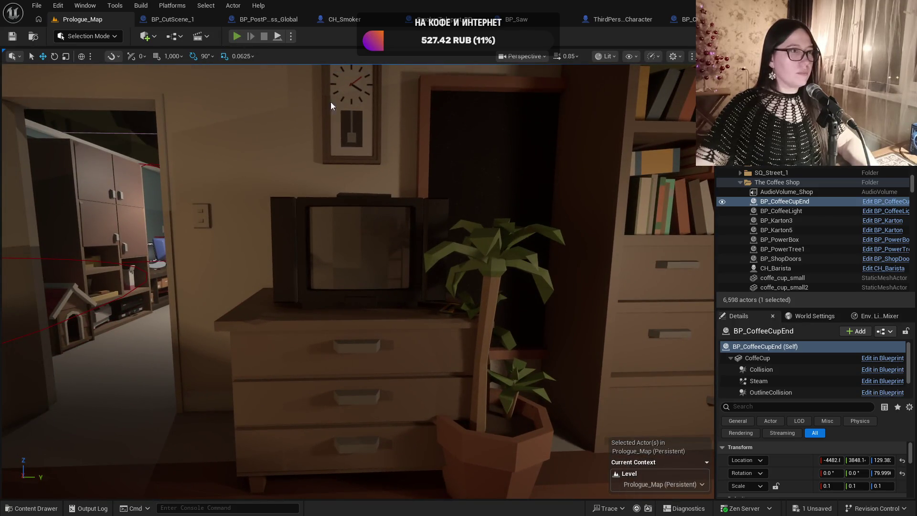
key(alt+p)
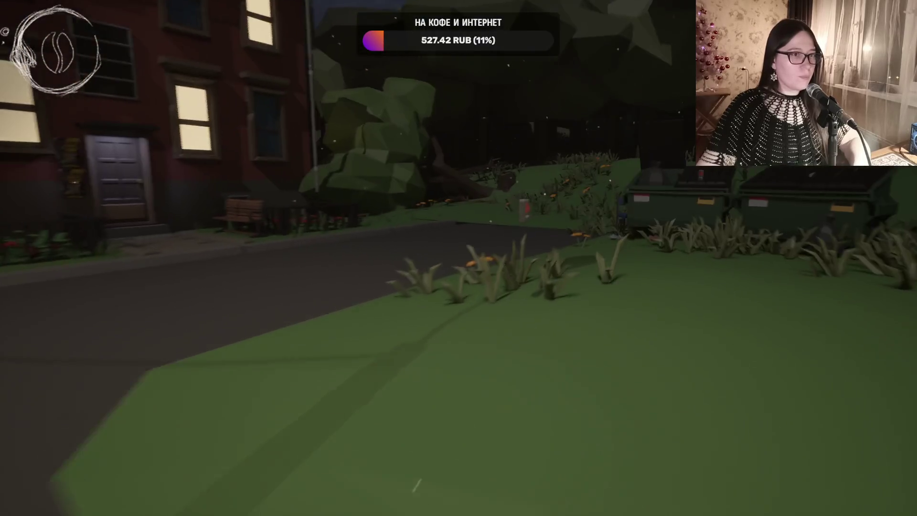
key(e)
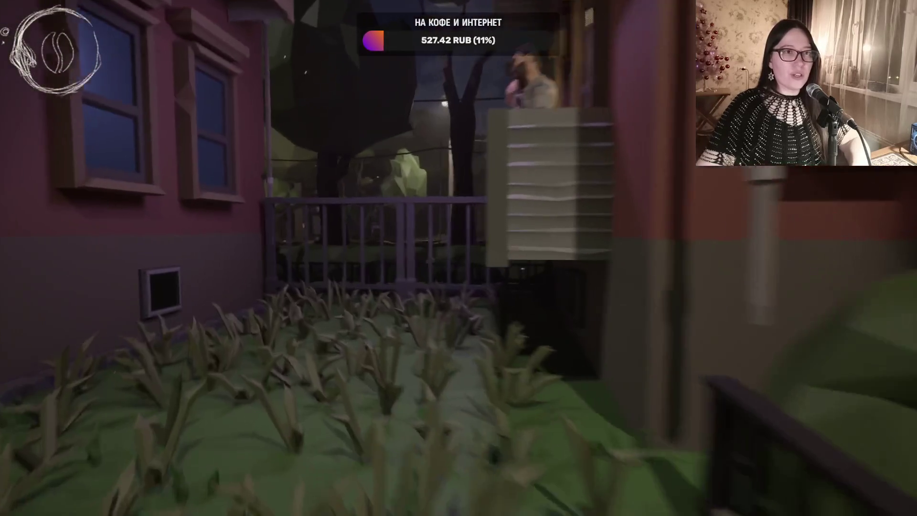
- Talk to the Smoker on the balcony and choose the first reply
key(e)
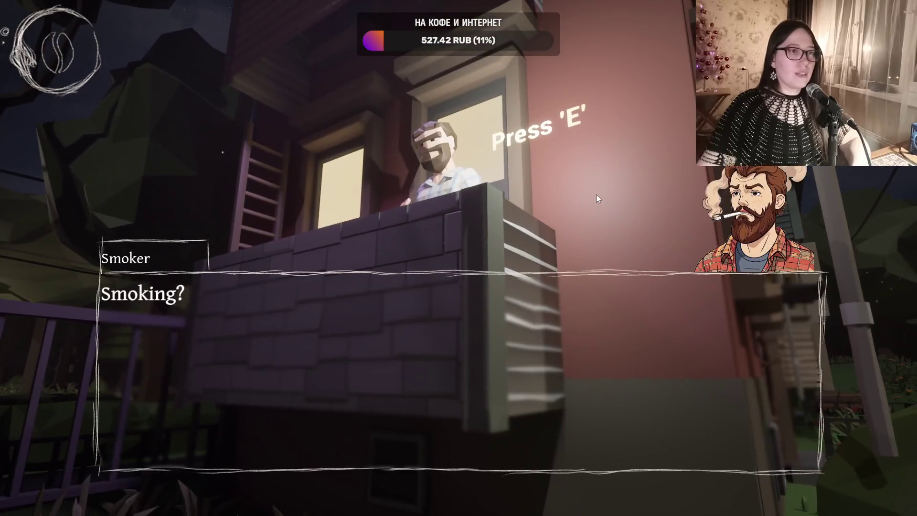
click(150, 303)
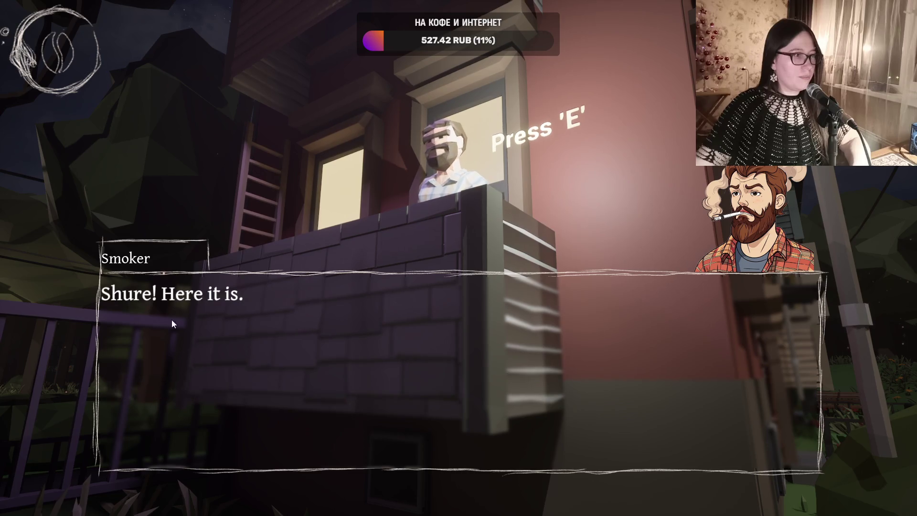